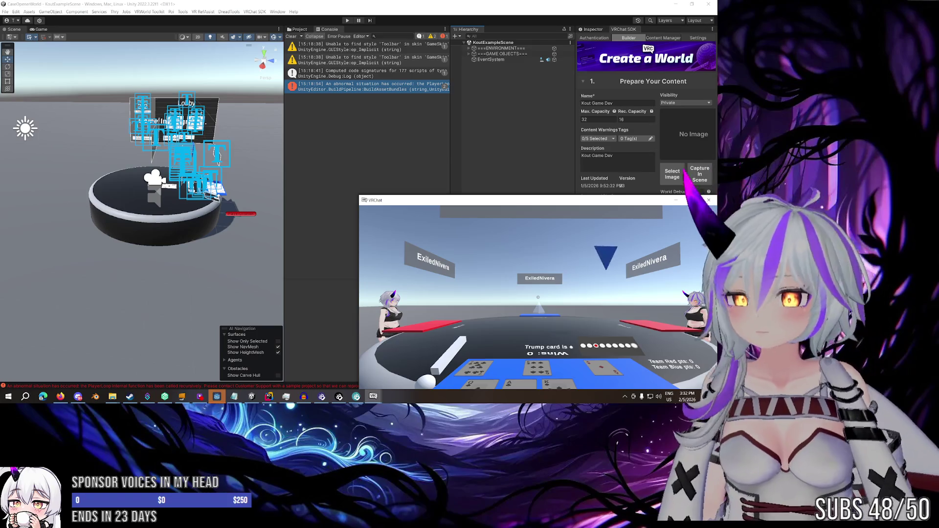
Bring the red-table player's client to the front to check its hand
key("Escape")
key("alt+Tab")
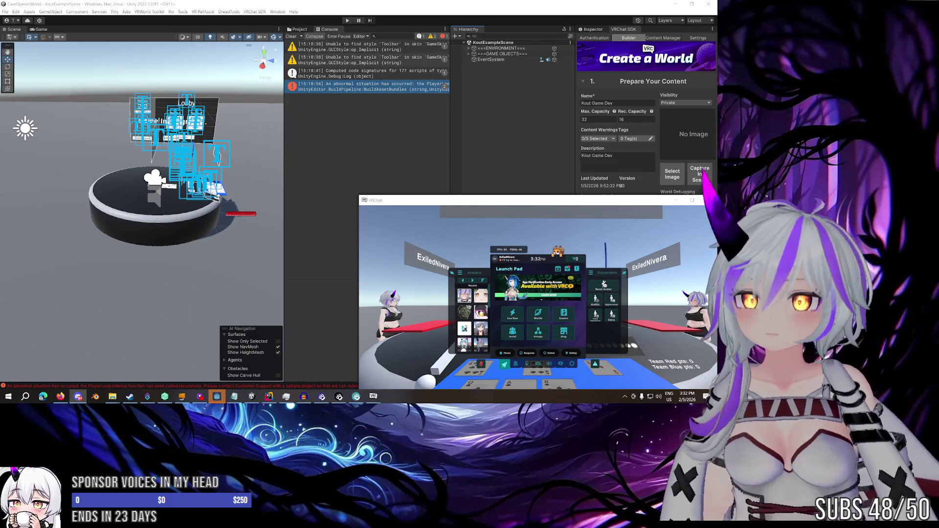
mouse_move(373, 396)
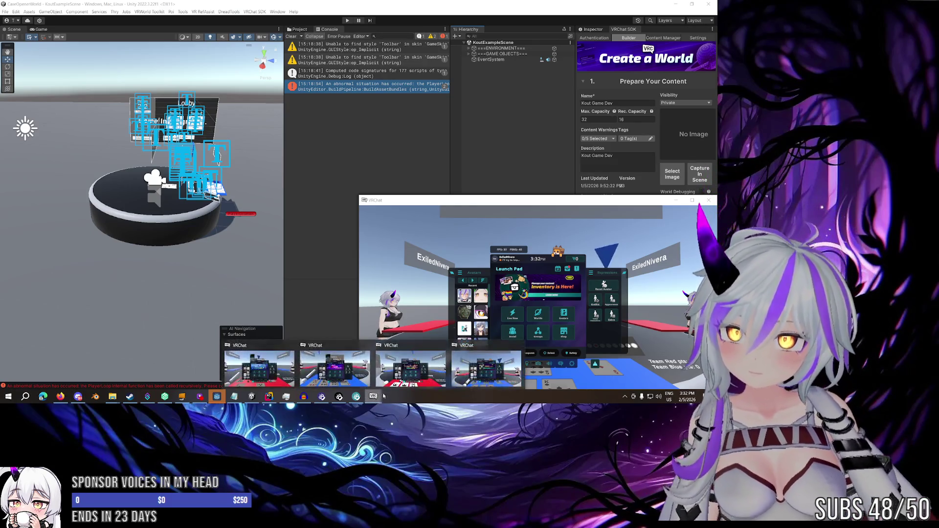
left_click(402, 382)
key("Escape")
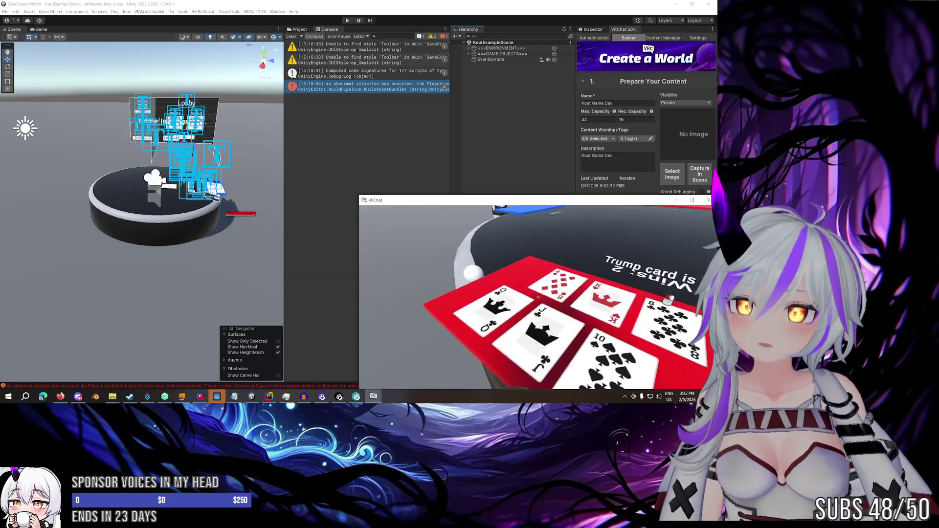
Switch to another player's client and step back to see the whole Kout table
key("Escape")
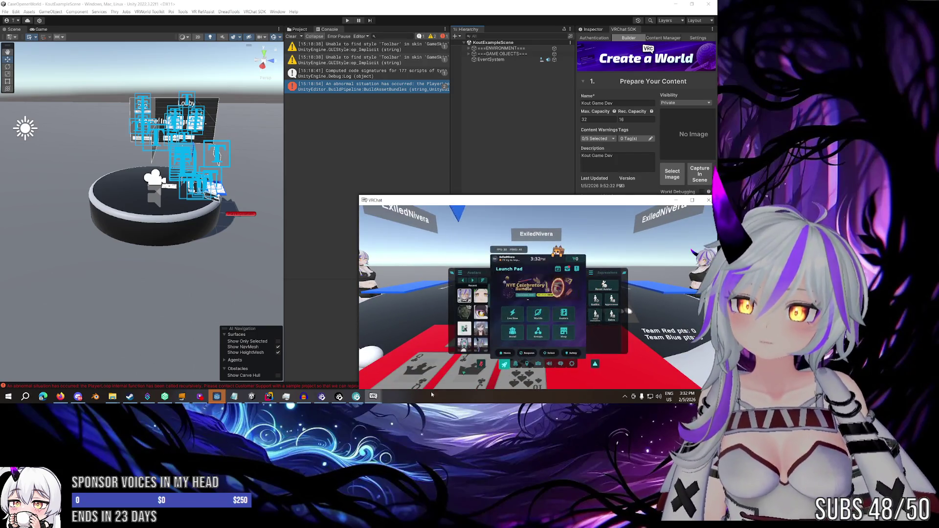
mouse_move(373, 396)
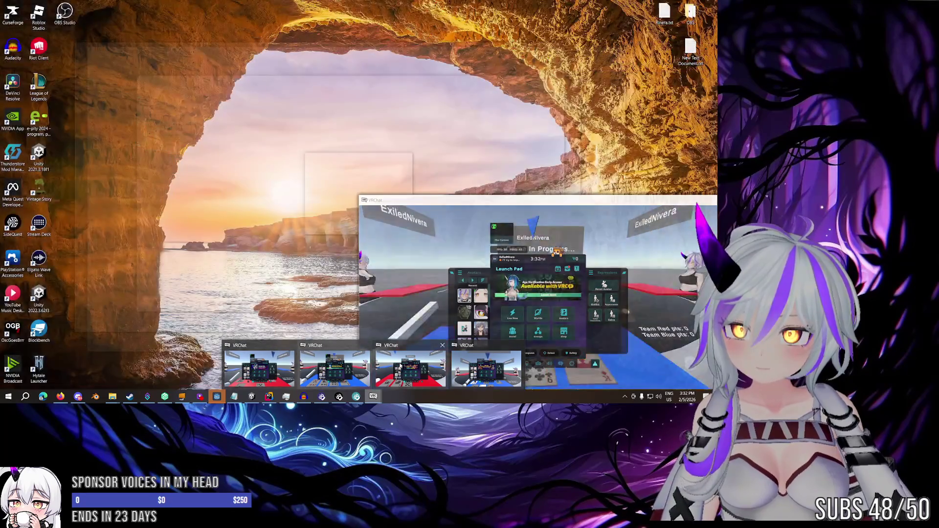
left_click(400, 365)
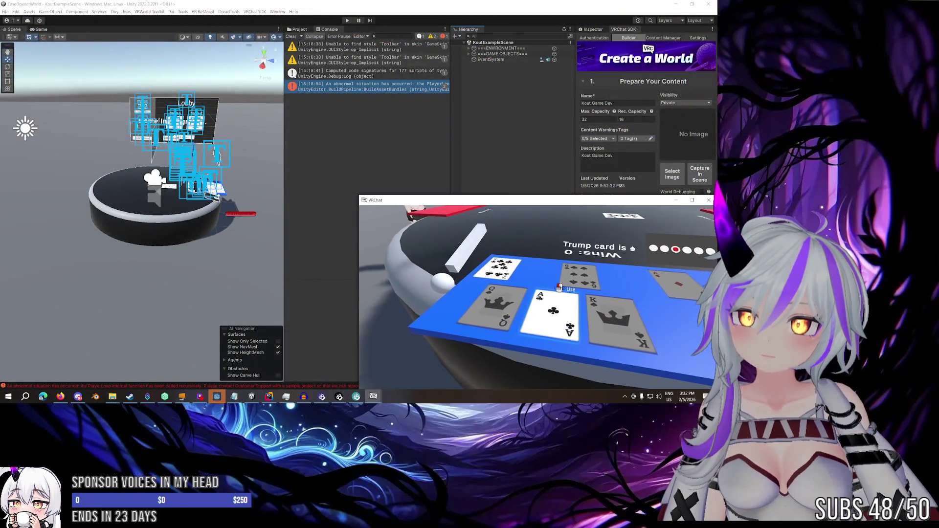
key("Escape")
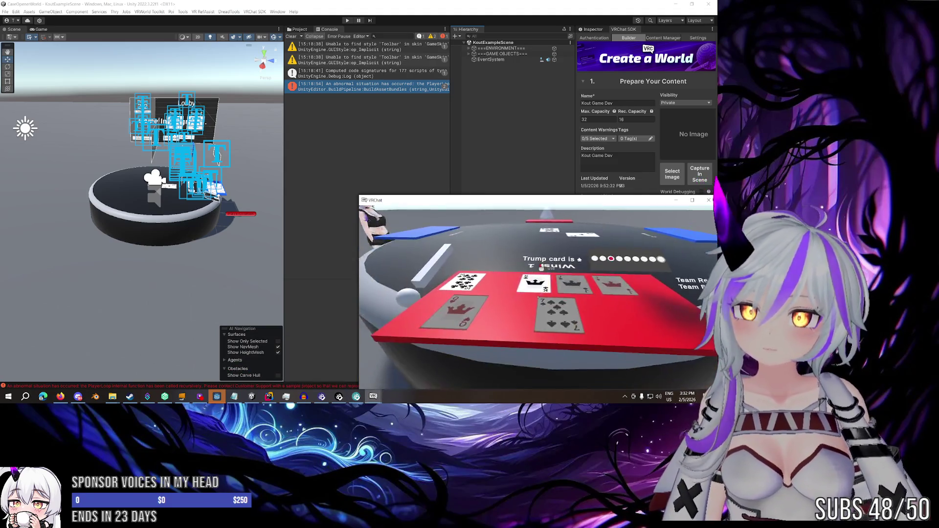
key("Escape")
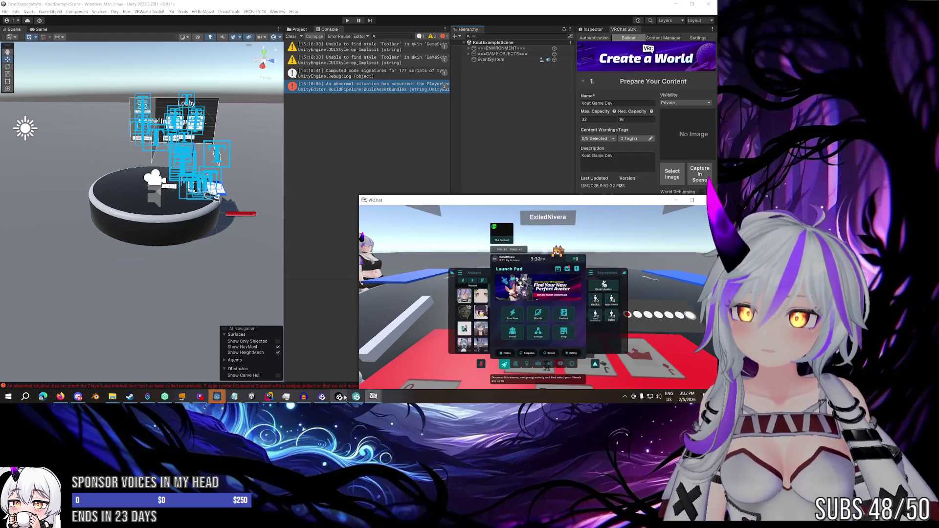
key("Escape")
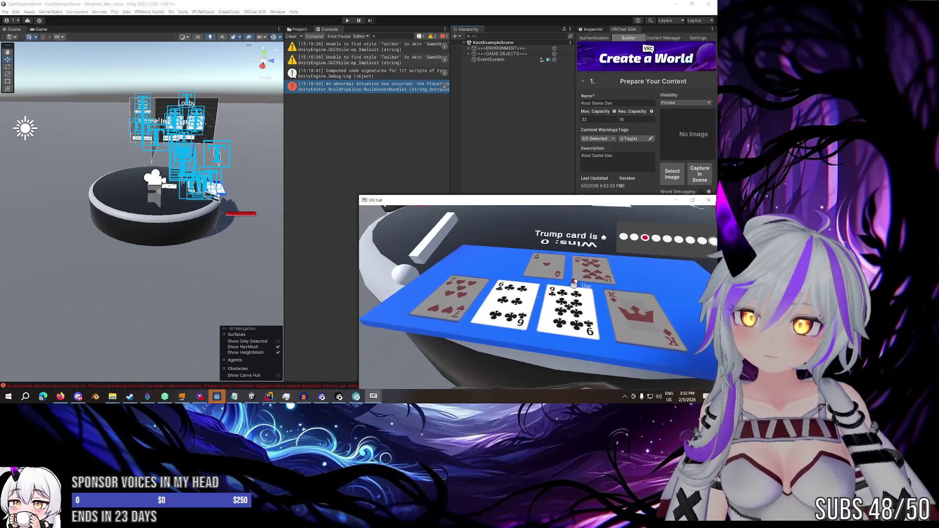
key("s")
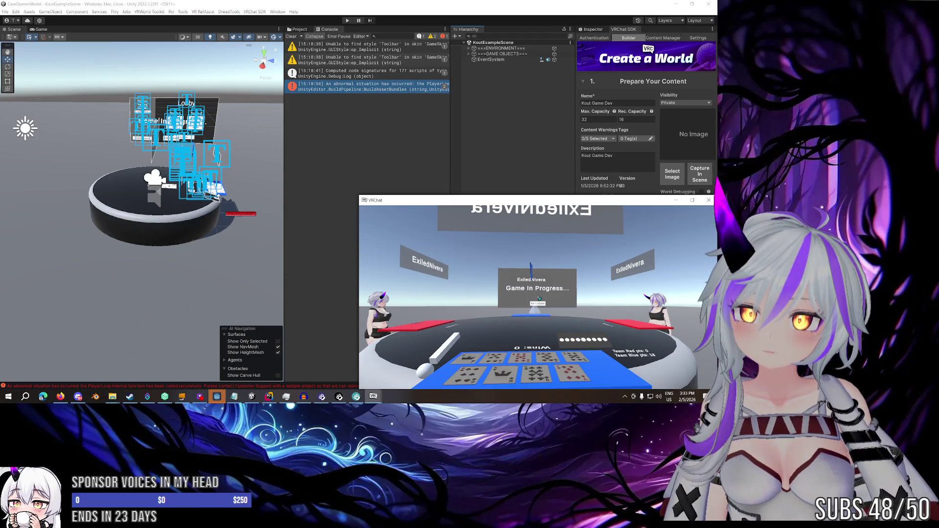
In another player's client, bid 9 and choose hearts as the trump suit
key("Escape")
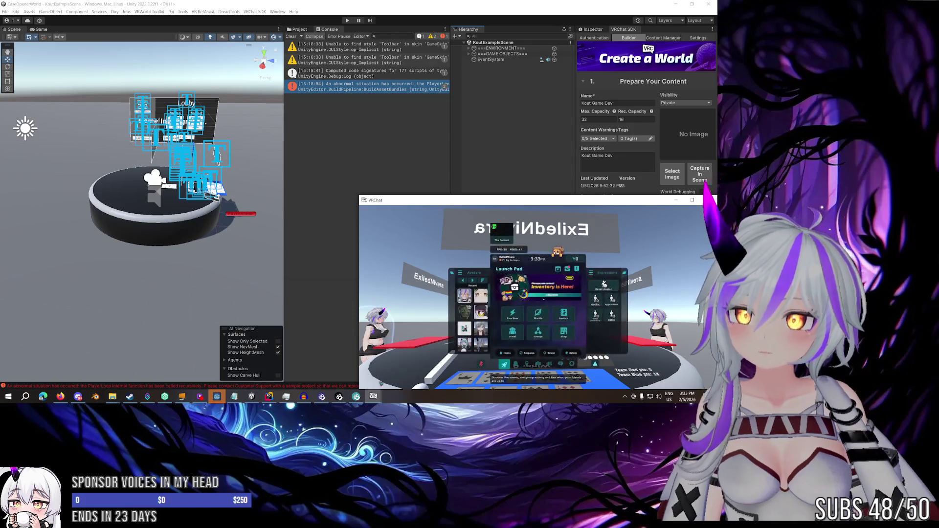
mouse_move(369, 399)
left_click(486, 368)
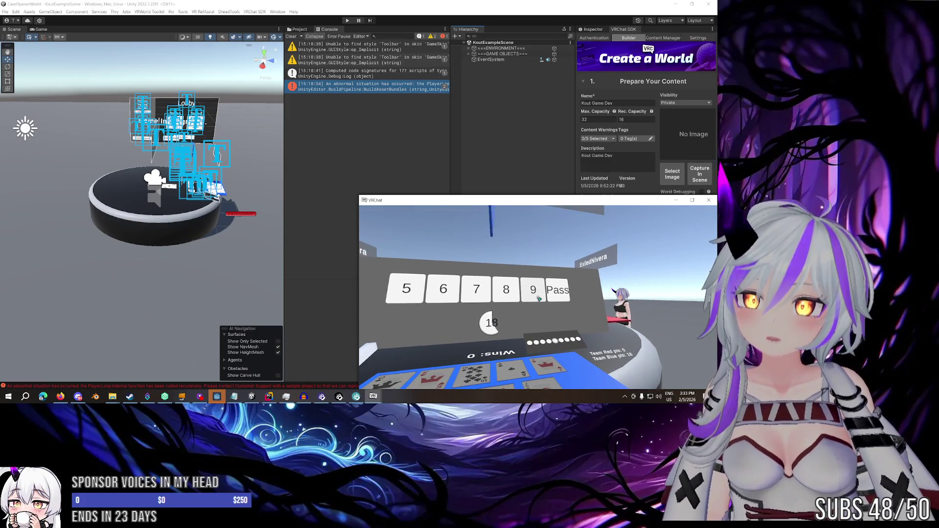
left_click(538, 298)
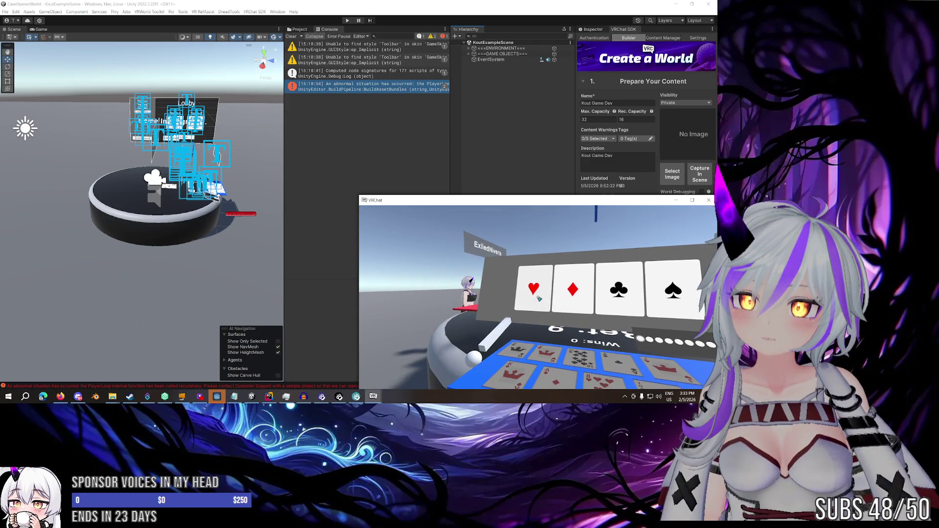
left_click(539, 299)
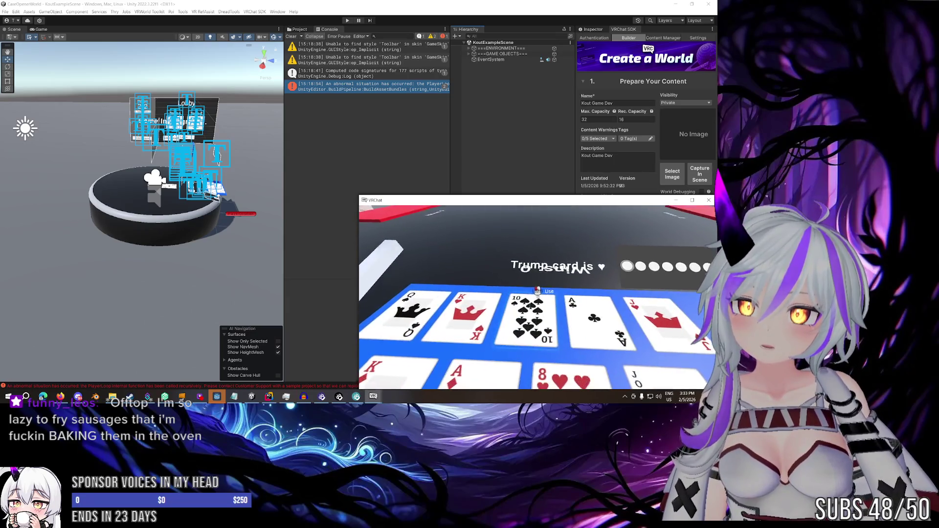
Cycle to the second player's client and look at its dealt cards
key("Escape")
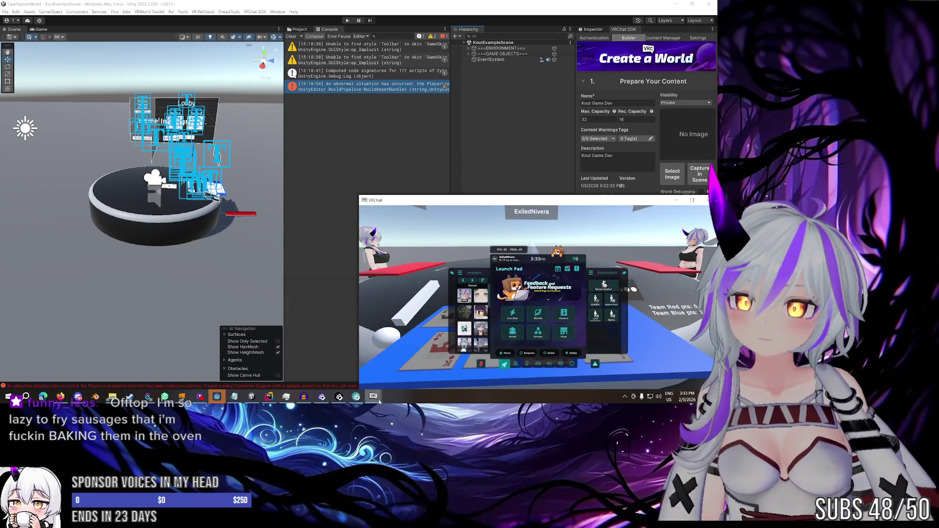
mouse_move(386, 388)
left_click(260, 369)
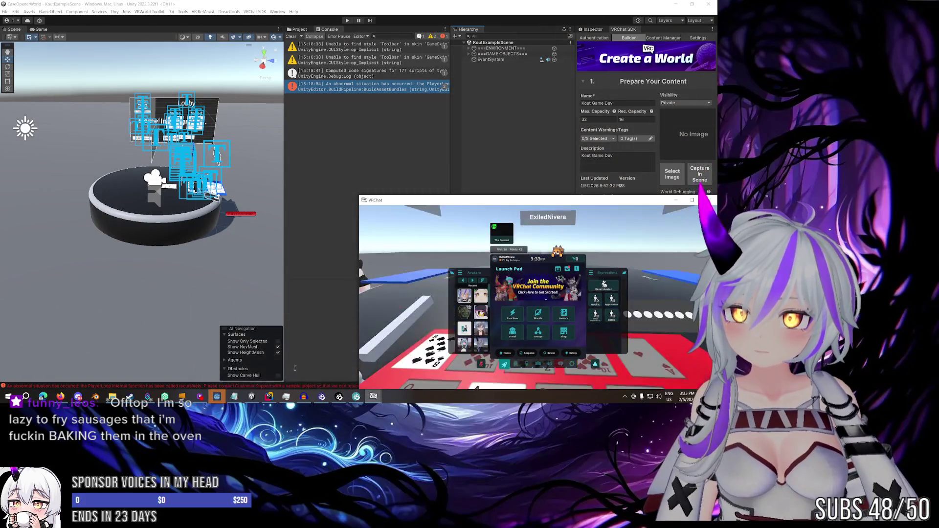
key("Escape")
key("Escape")
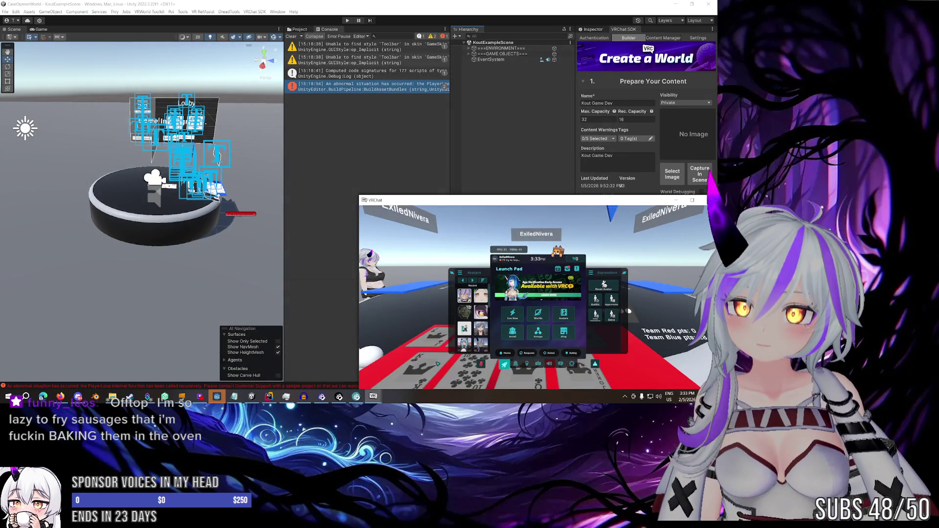
mouse_move(373, 396)
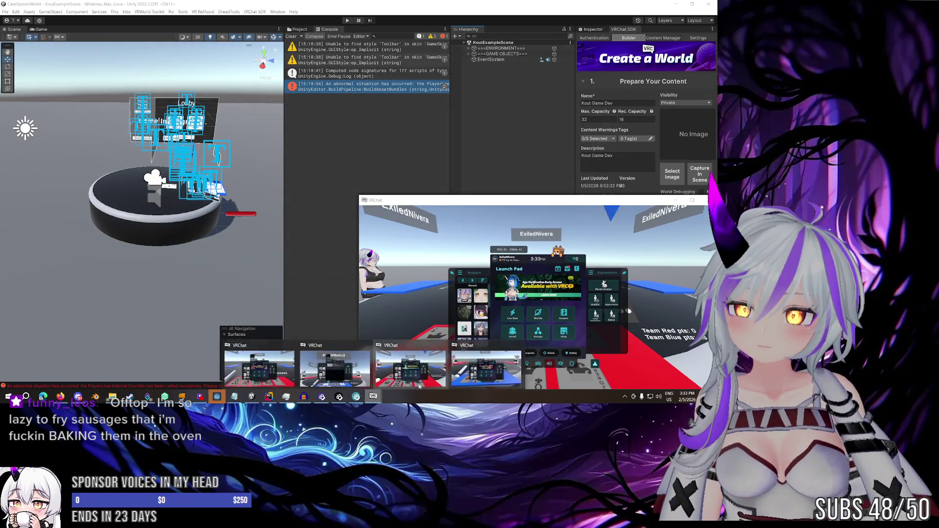
left_click(332, 377)
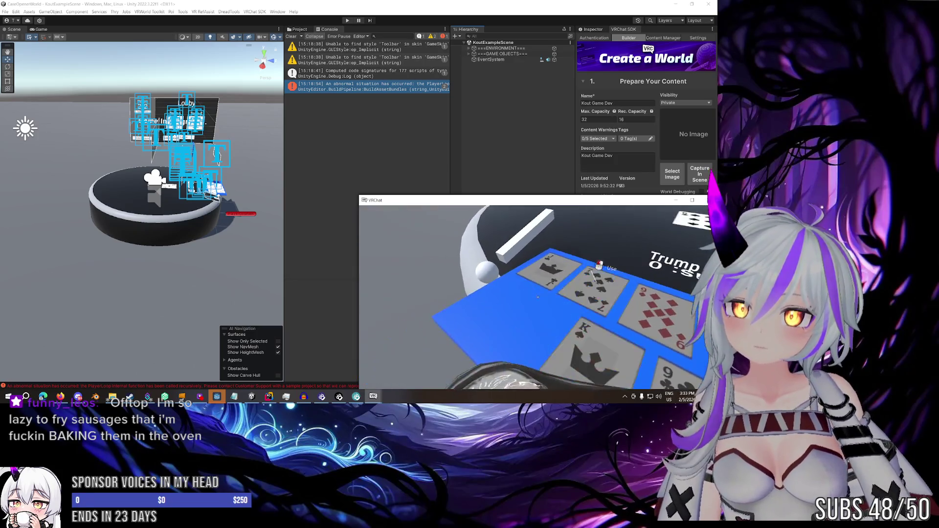
key("Escape")
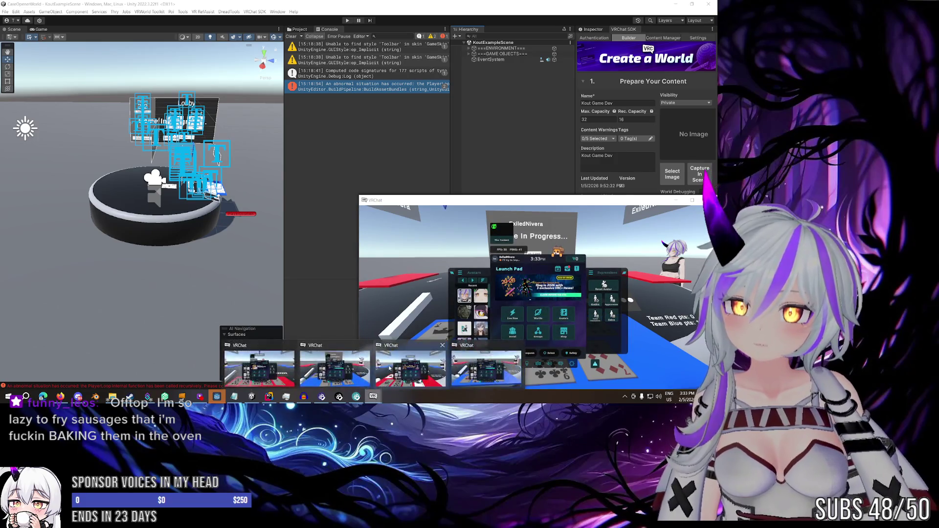
key("Escape")
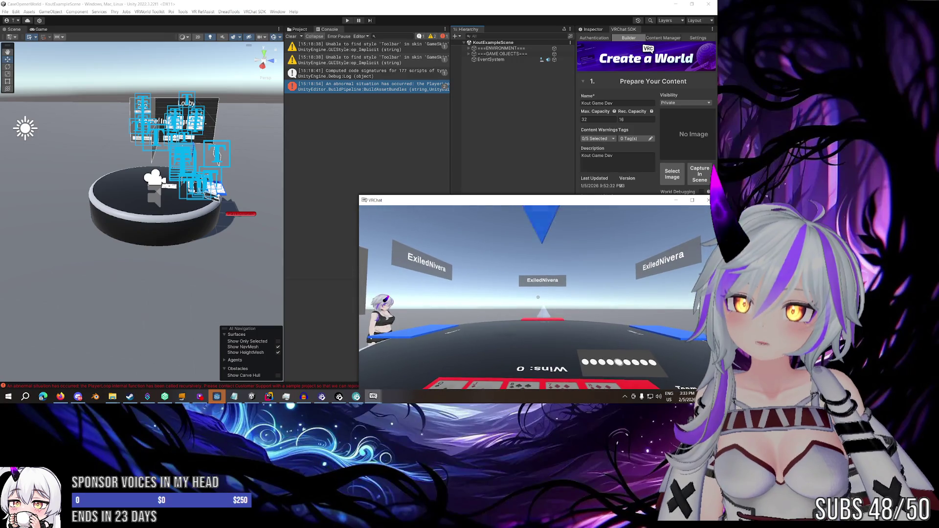
In a chosen player's client, start a new game from the lobby board and bid 9
key("Escape")
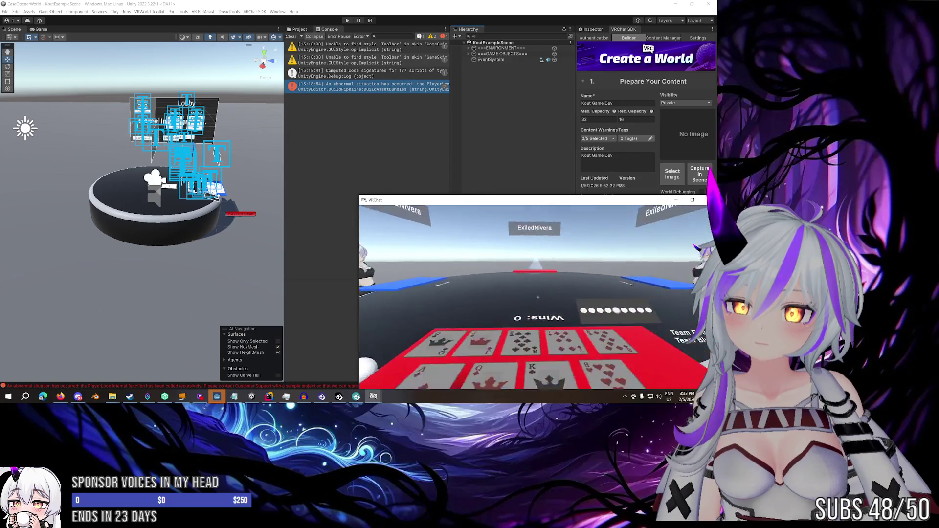
mouse_move(376, 398)
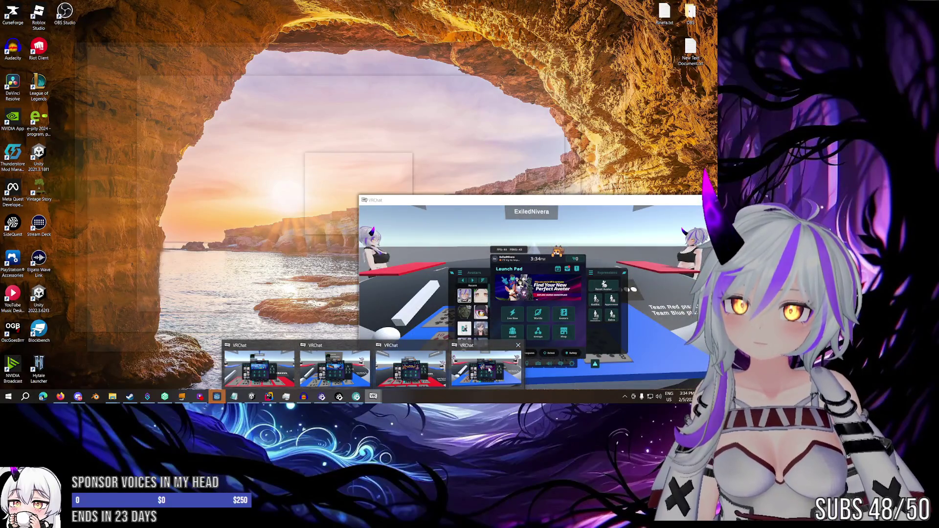
left_click(259, 368)
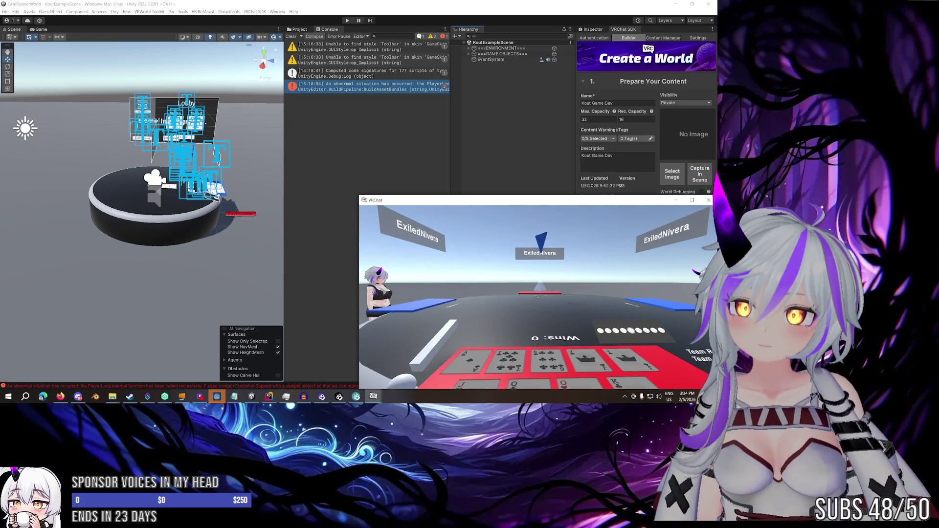
left_click(374, 396)
left_click(539, 298)
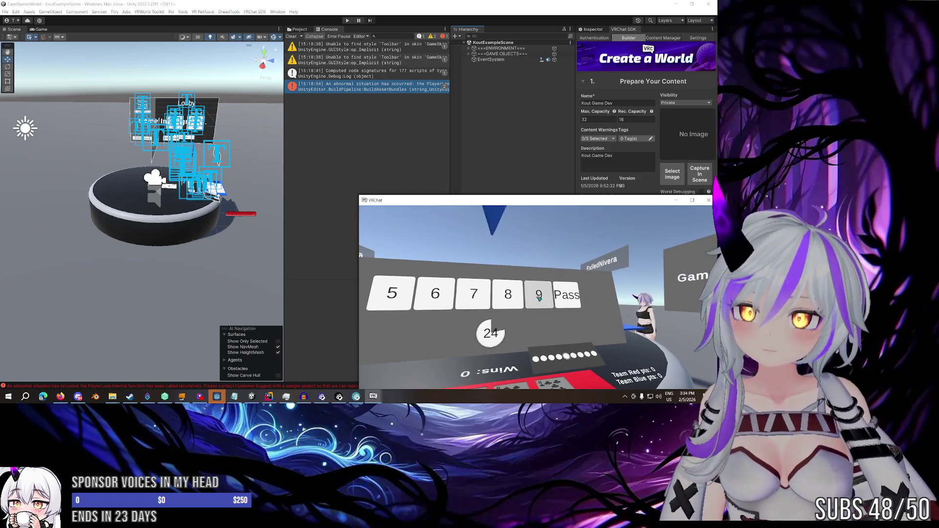
left_click(539, 298)
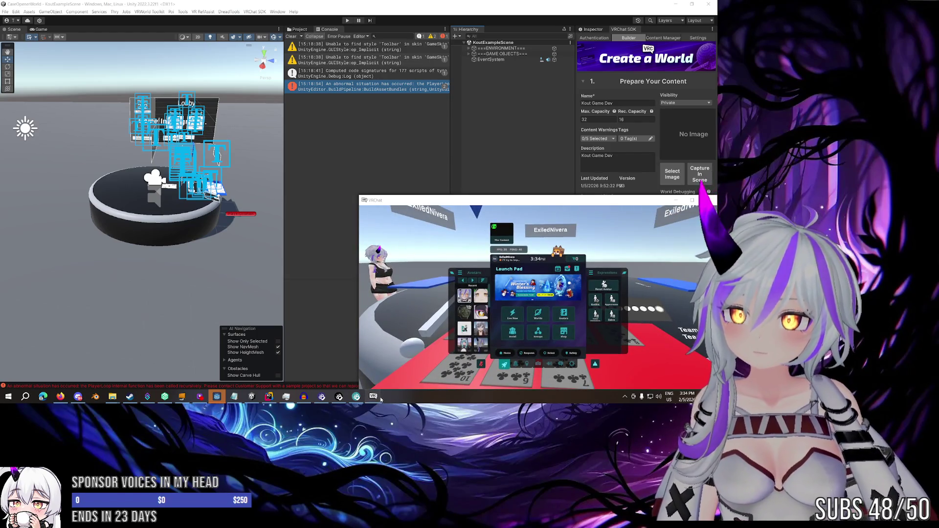
Switch through the other players' clients to check their tables
mouse_move(380, 398)
mouse_move(485, 367)
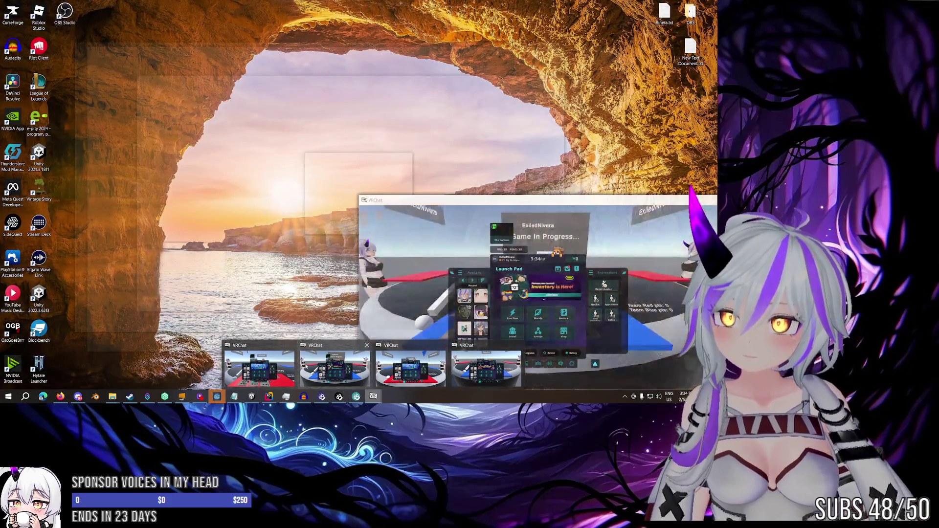
left_click(347, 369)
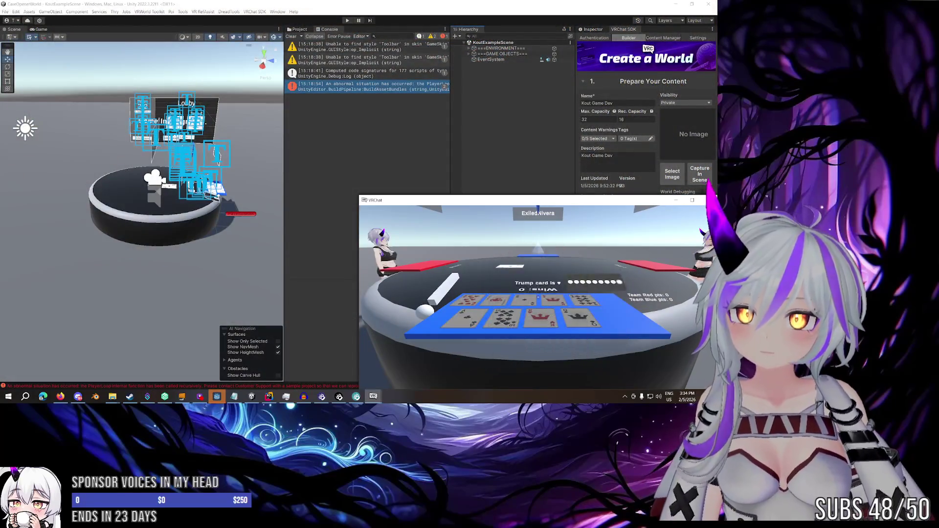
mouse_move(376, 399)
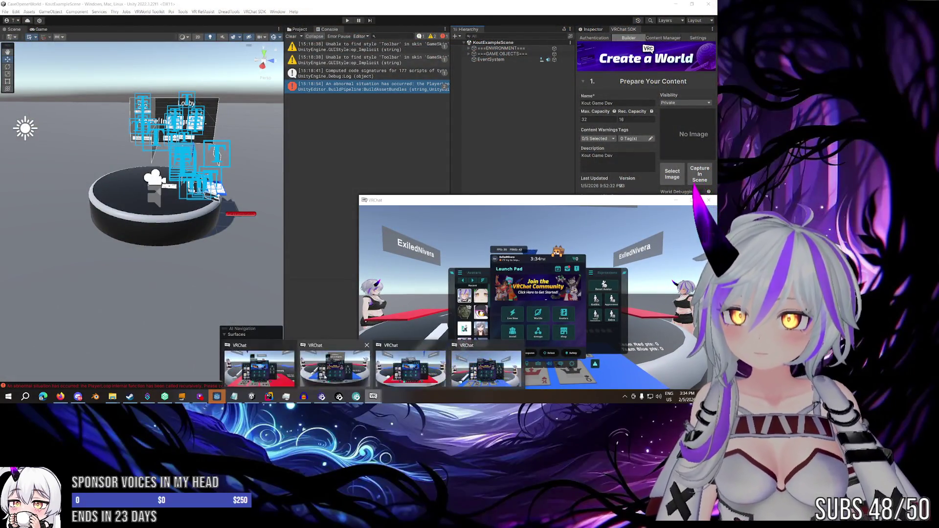
left_click(332, 370)
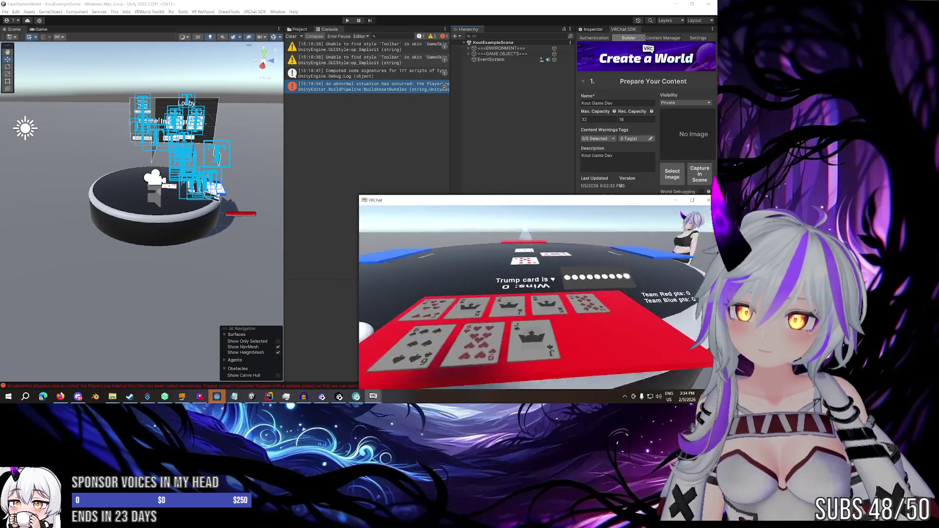
Step back from the card table to see it whole
key("Escape")
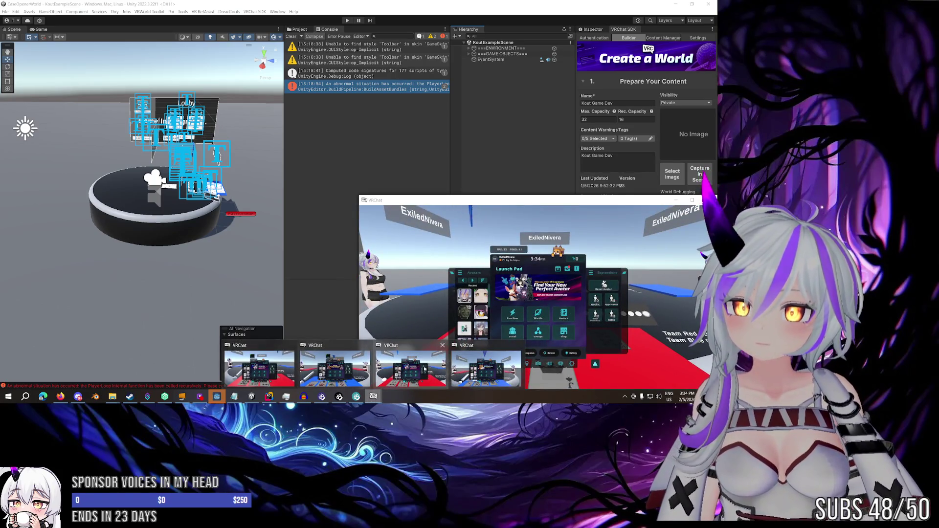
key("Escape")
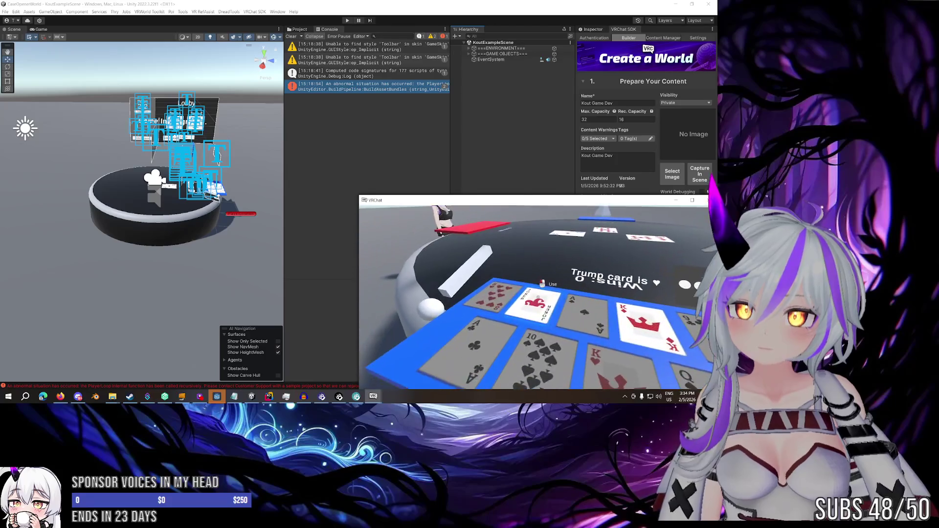
key("s")
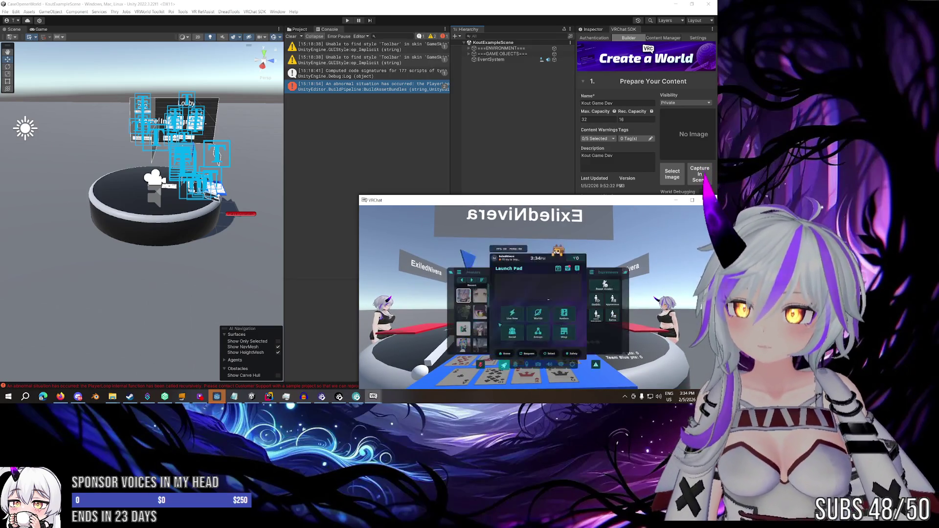
Switch to the client whose turn it is and play its Joker to the table centre
left_click(381, 393)
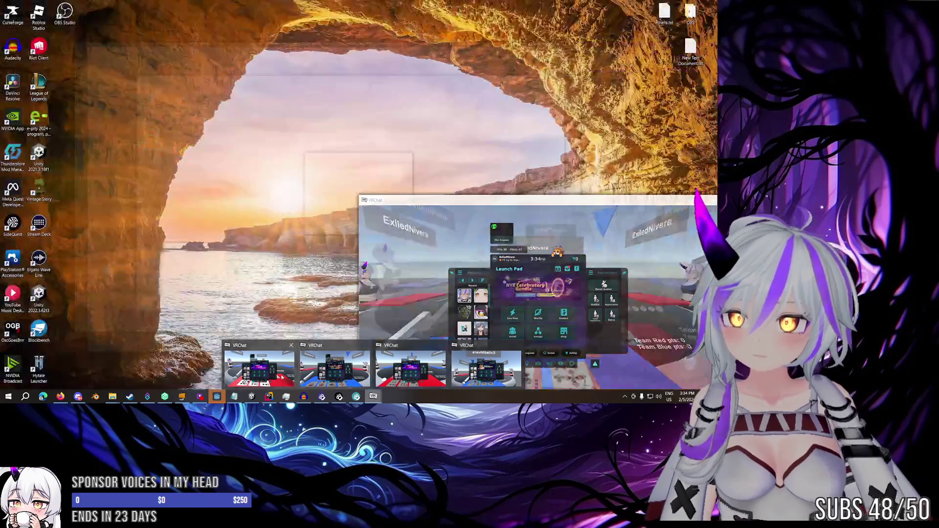
left_click(420, 372)
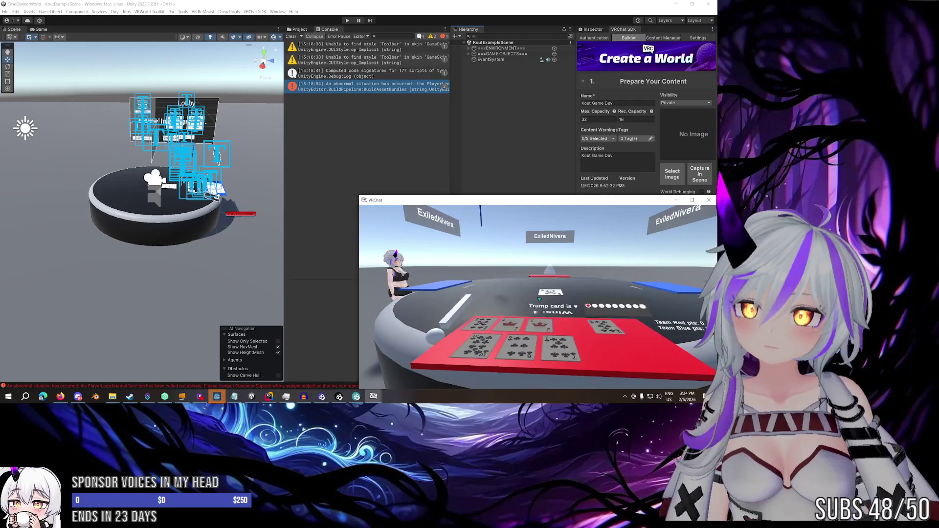
left_click(381, 394)
left_click(333, 369)
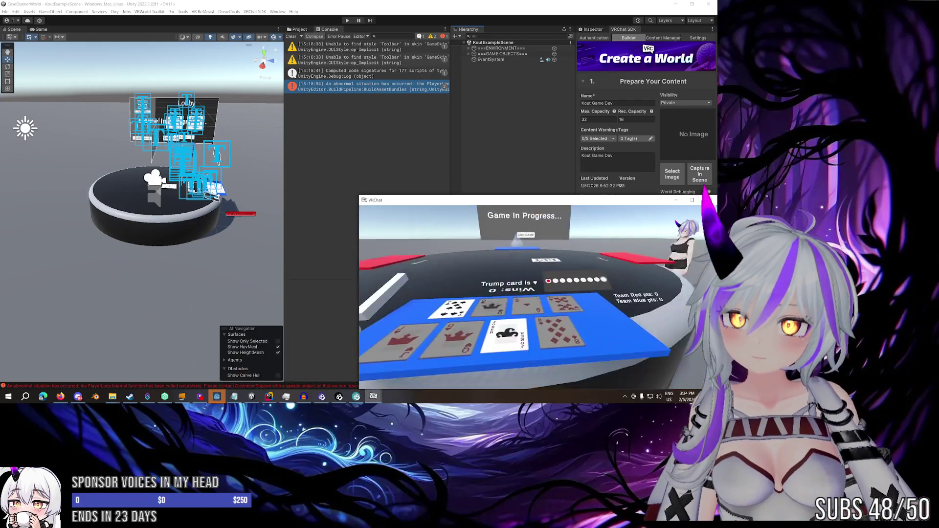
left_click(538, 296)
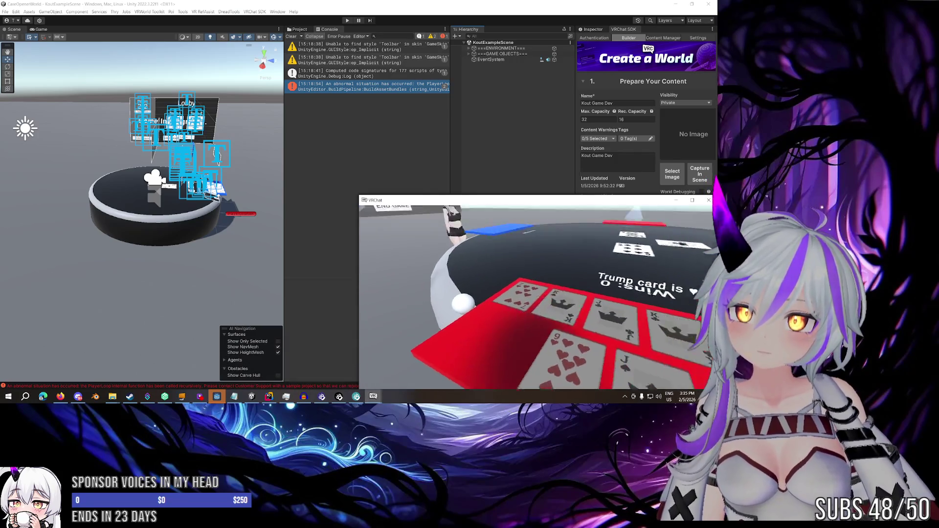
left_click(373, 396)
left_click(333, 370)
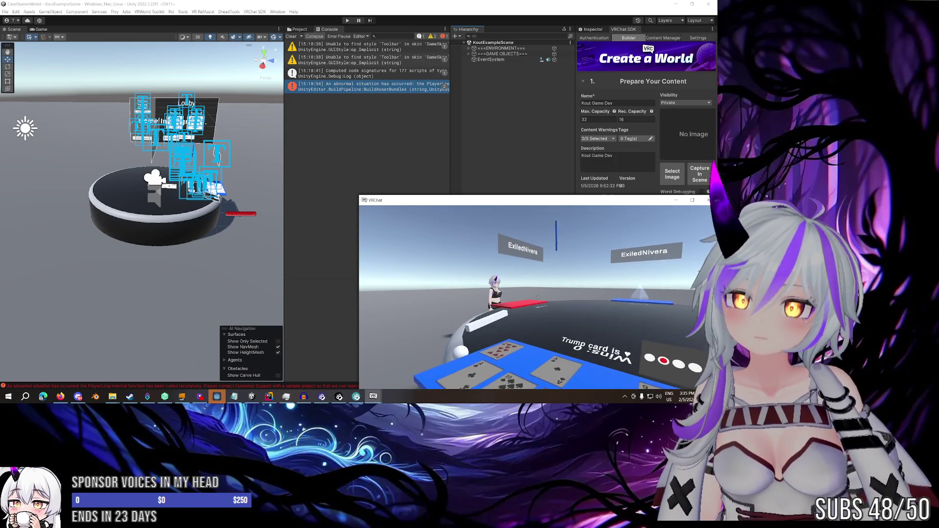
Open the debug Log Viewer with Shift+`+3
key("Escape")
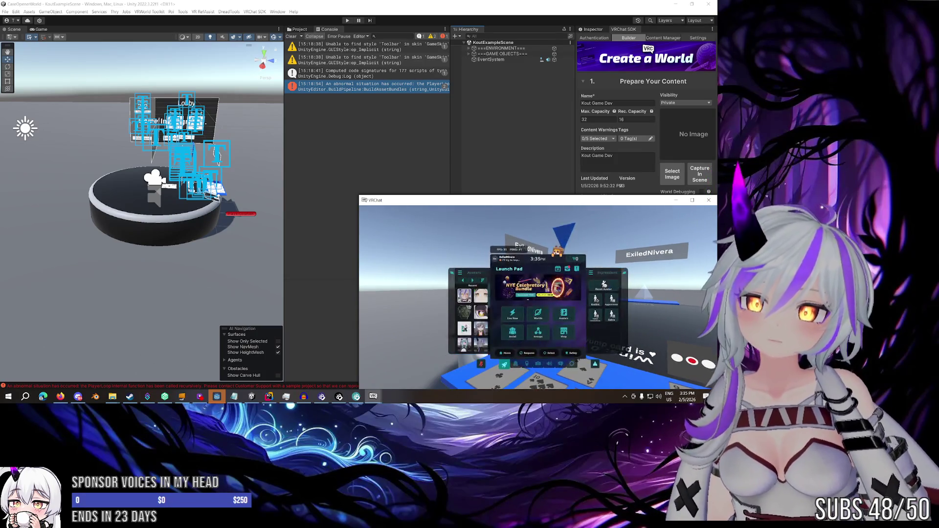
key("alt+Tab")
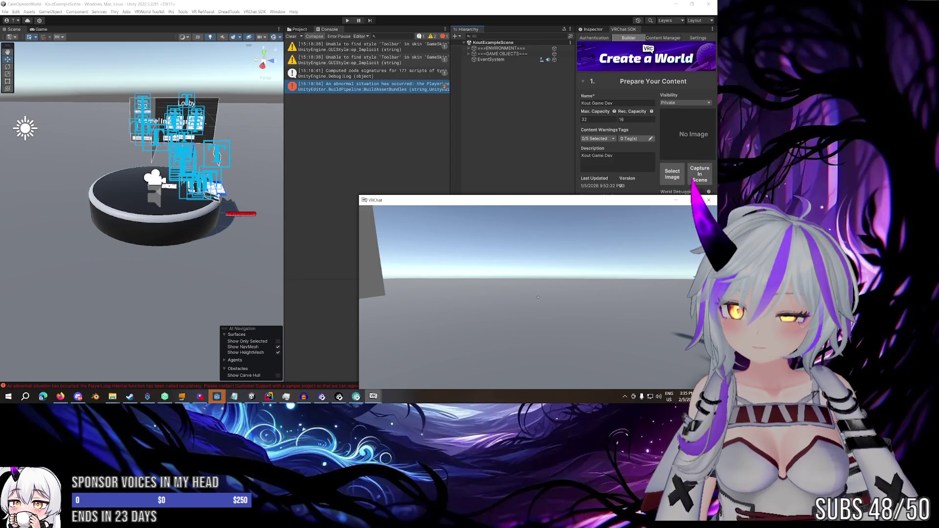
key("shift+grave+3")
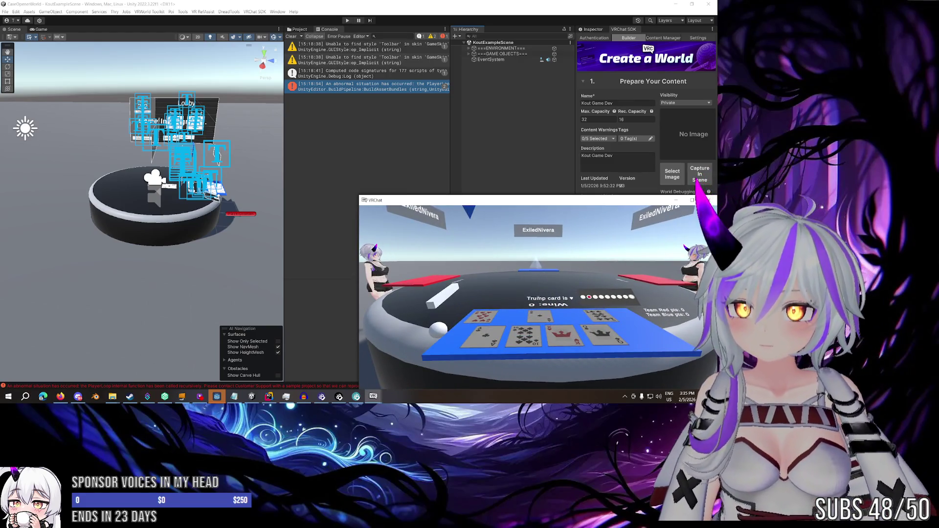
Switch between clients to the one reloading into the empty grey world
key("Escape")
mouse_move(373, 396)
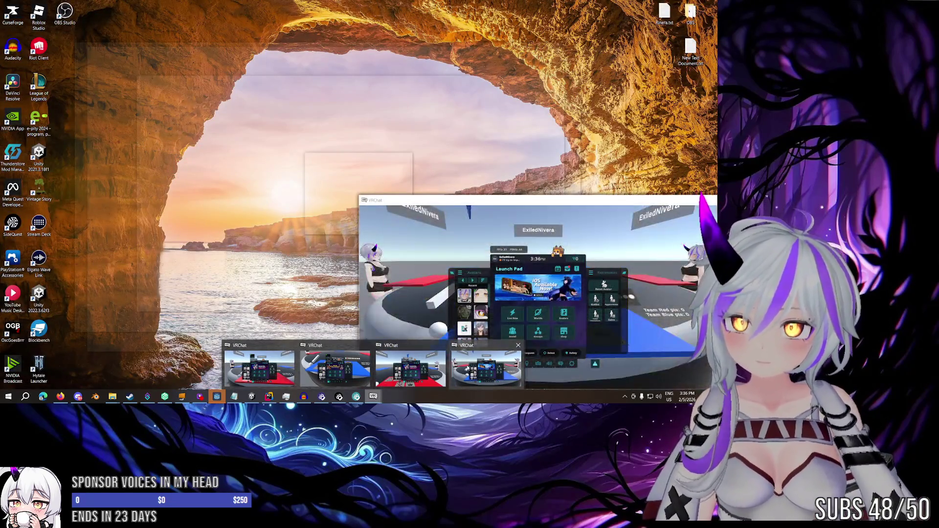
left_click(313, 366)
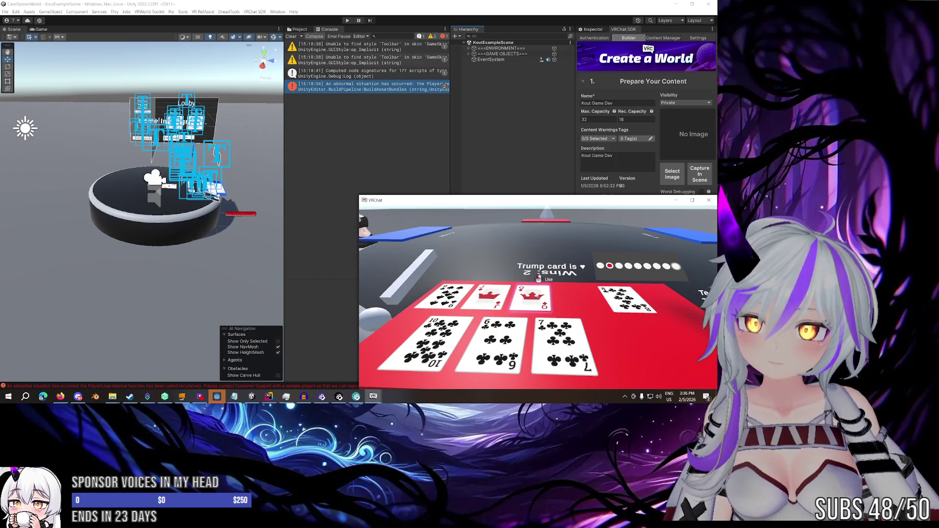
key("Escape")
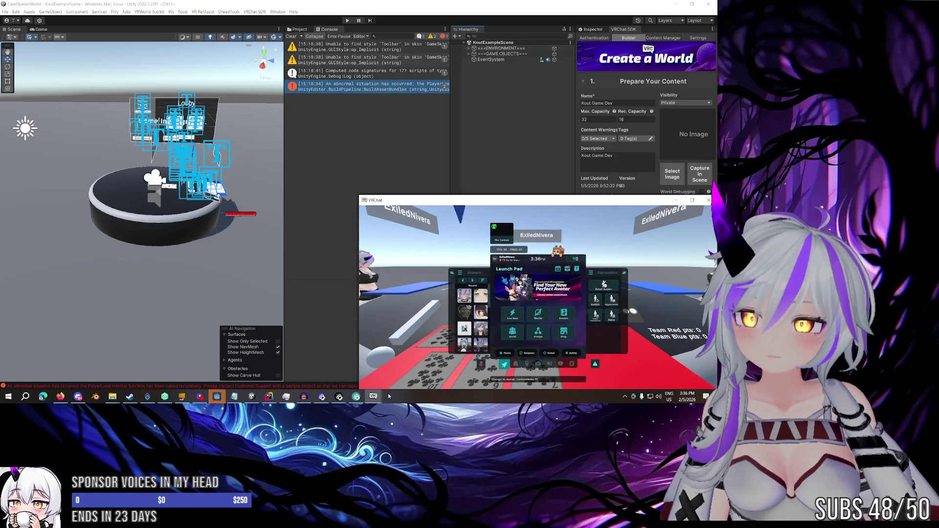
key("Escape")
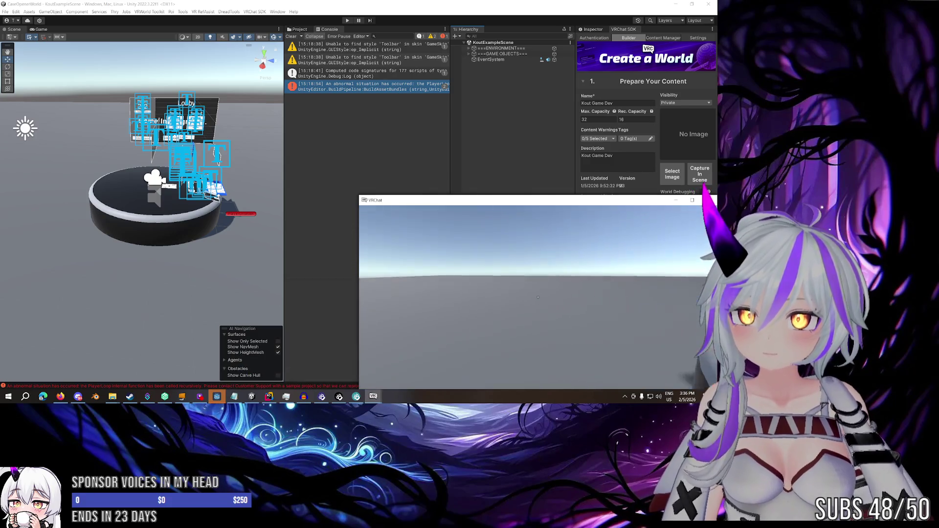
Close the debug view, go to the client at the table and play the King of spades
key("shift+grave+3")
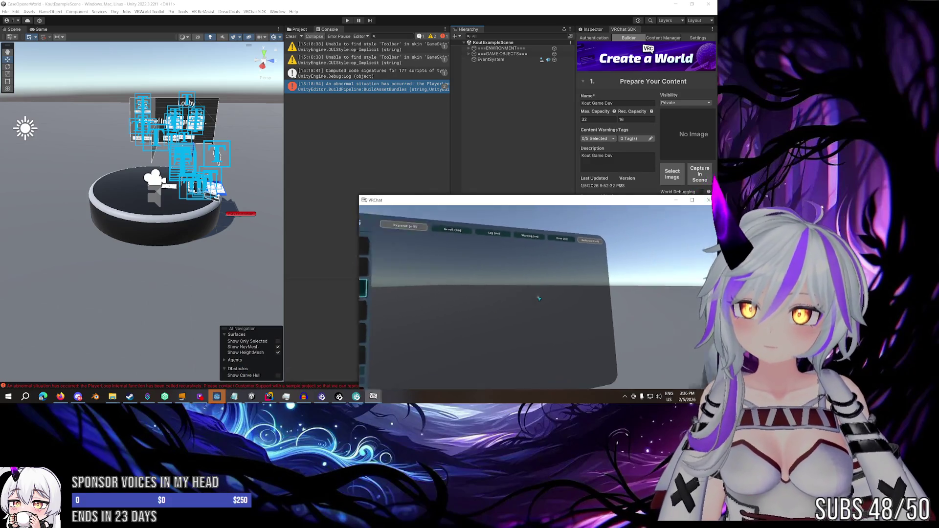
key("Escape")
mouse_move(373, 396)
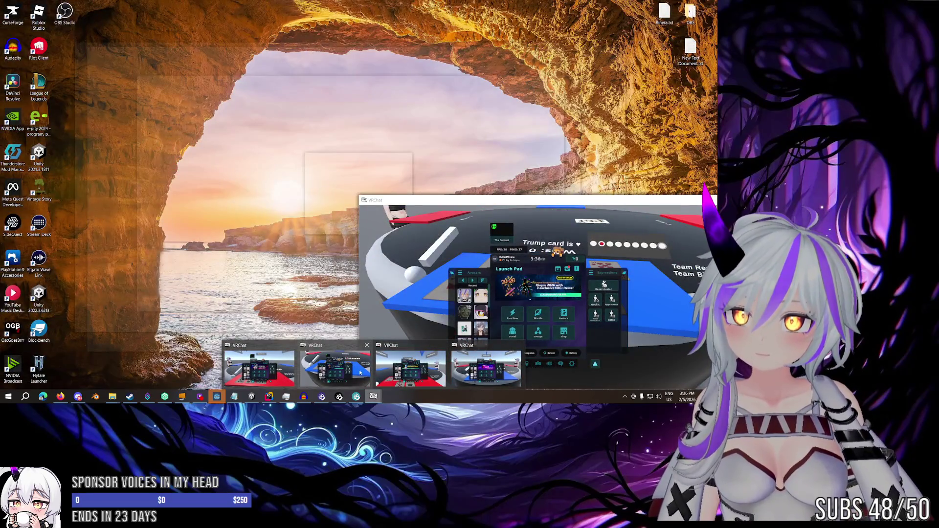
left_click(485, 368)
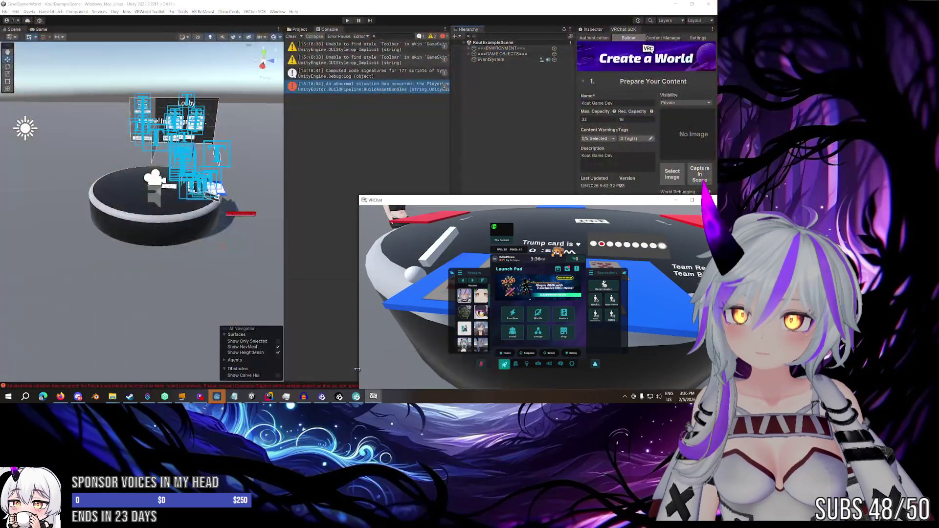
key("Escape")
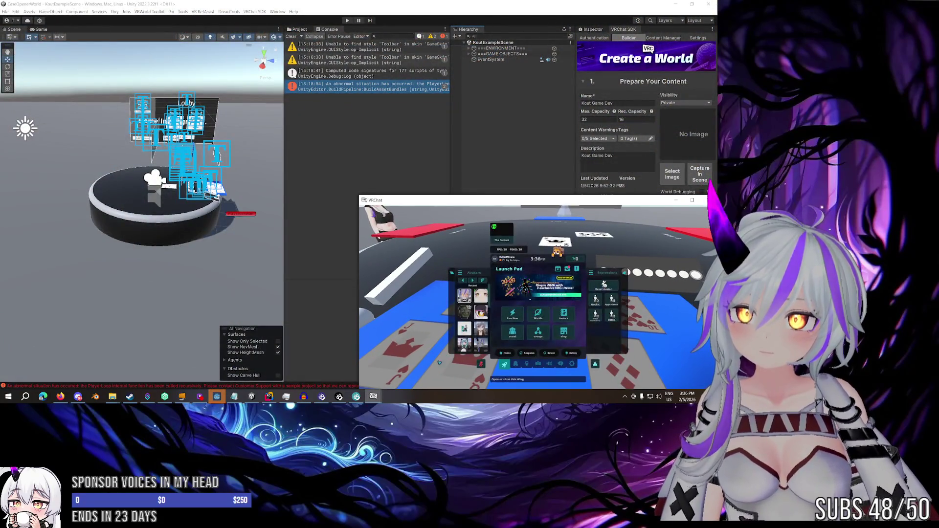
left_click(375, 397)
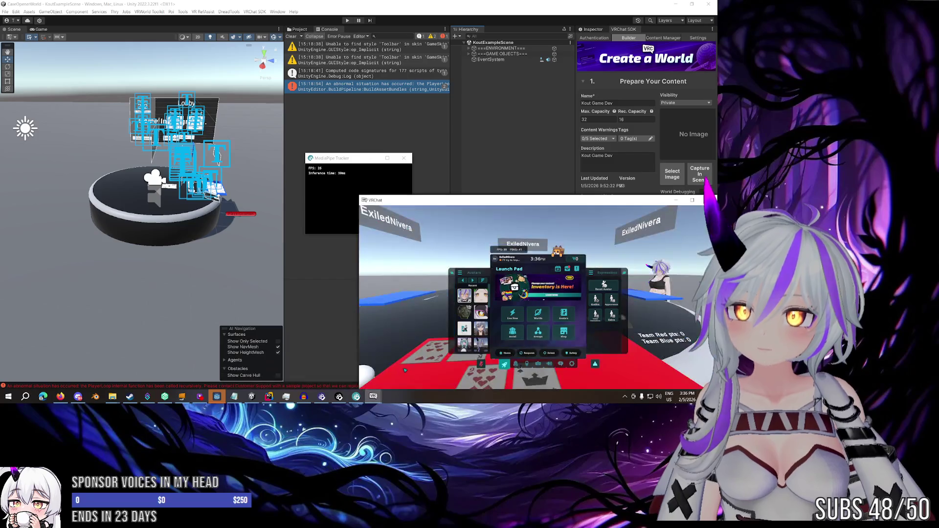
left_click(546, 289)
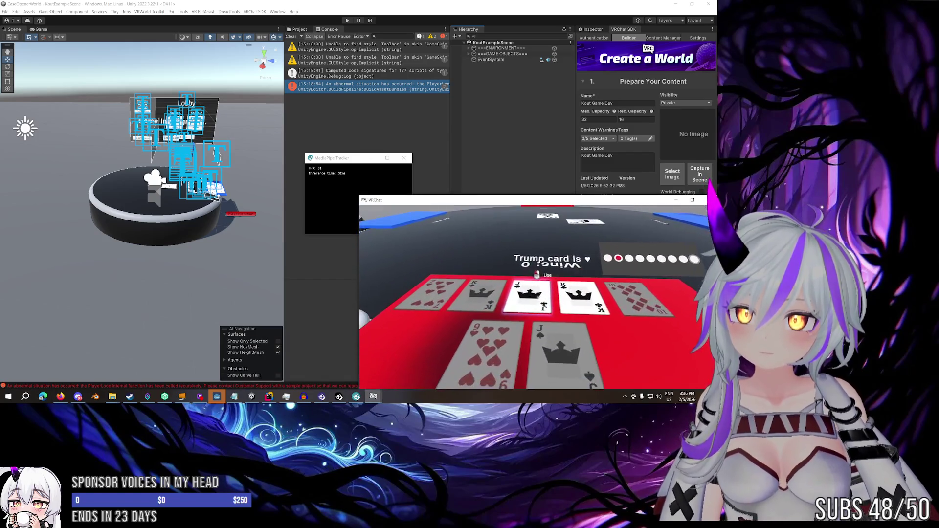
Switch to the fourth client and resume control at the table until the hand is re-dealt
key("Escape")
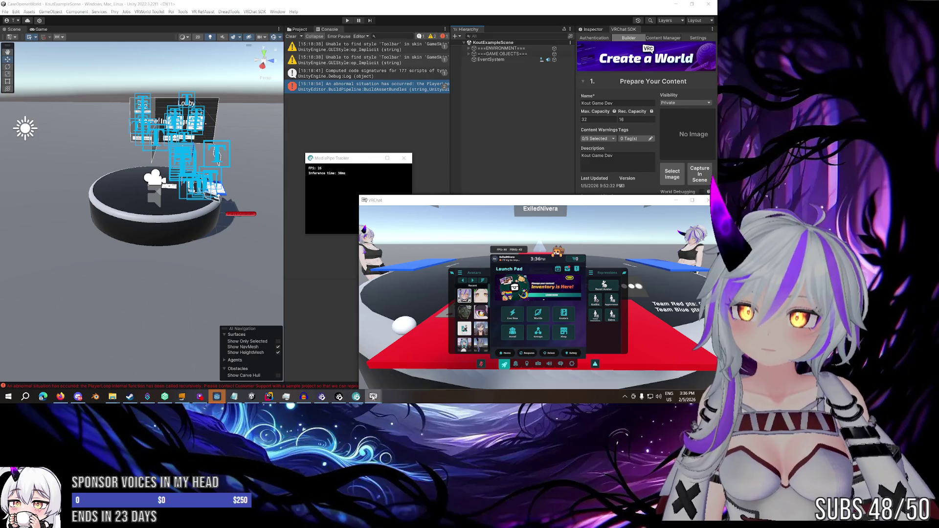
mouse_move(373, 396)
left_click(464, 375)
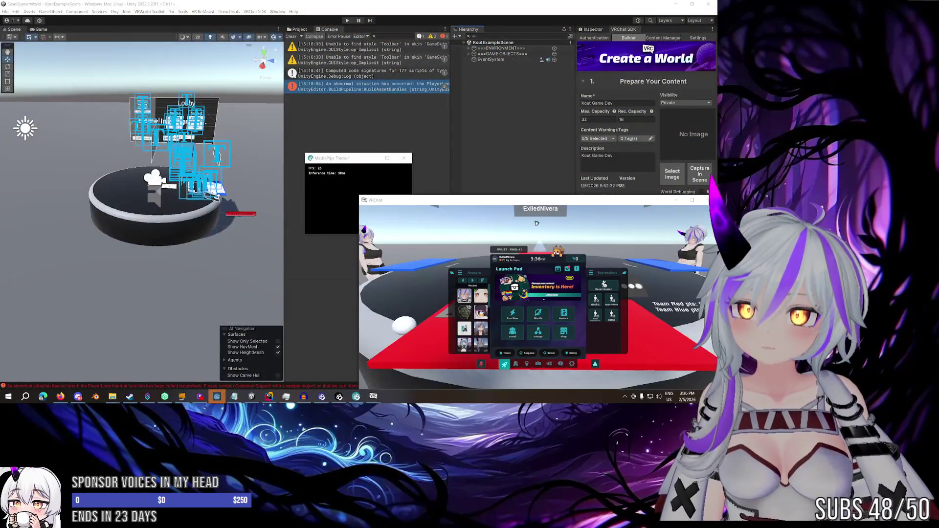
key("Escape")
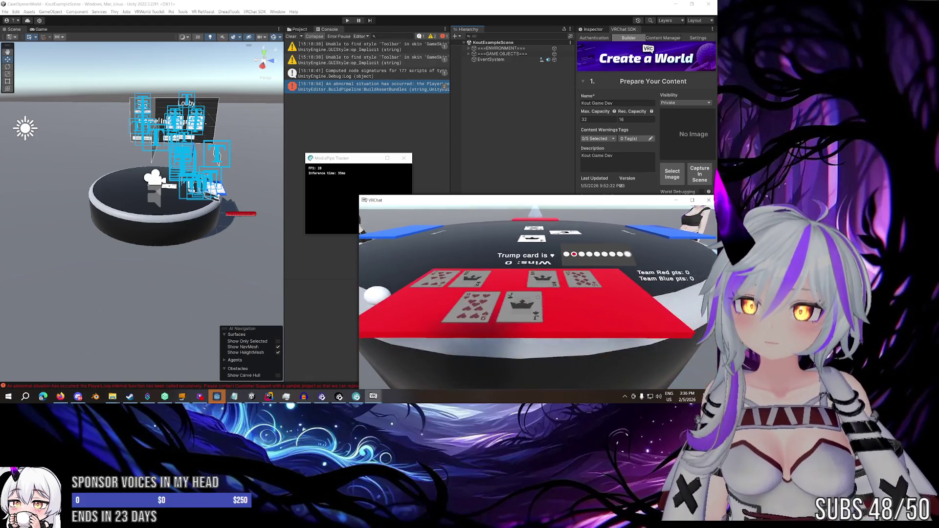
key("Escape")
left_click(464, 375)
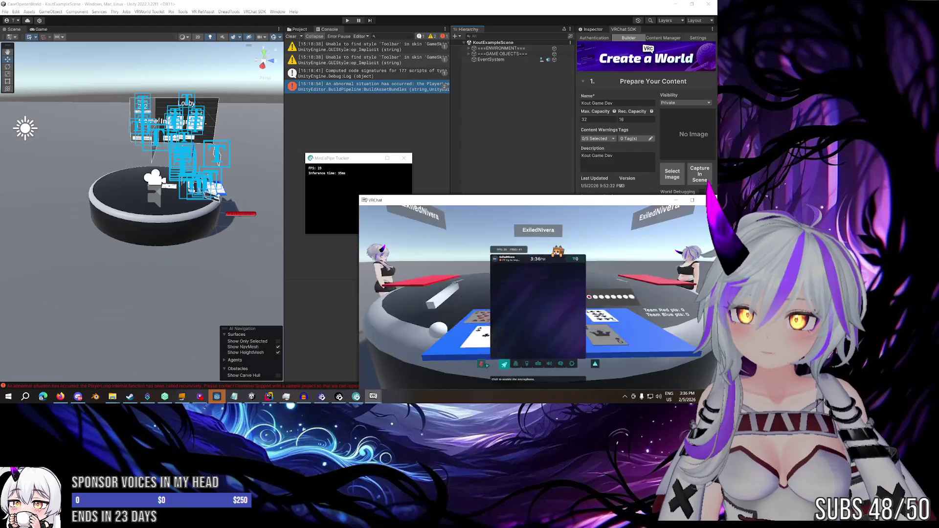
key("Escape")
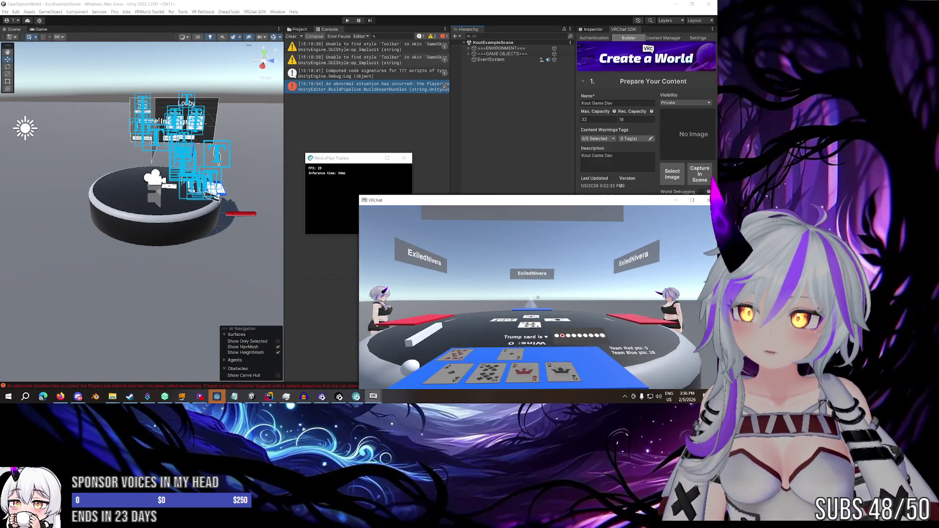
key("Escape")
key("Escape")
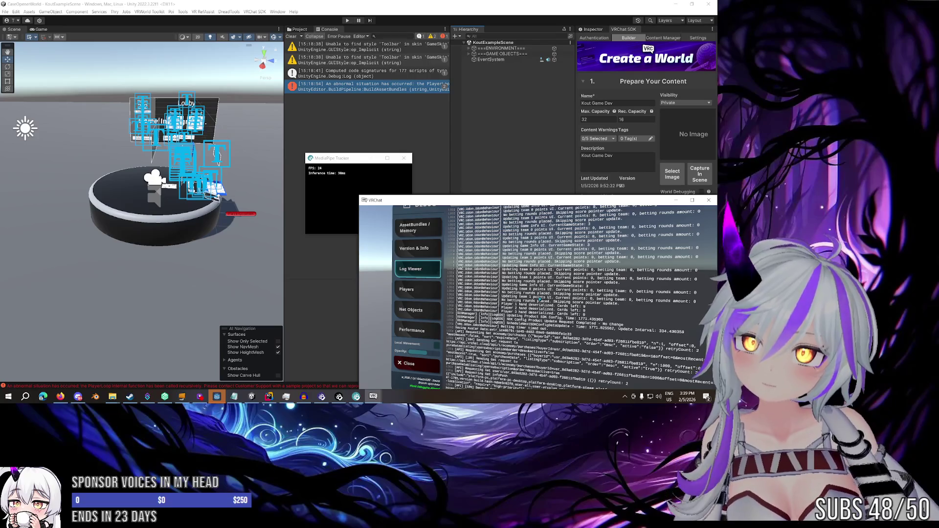
Toggle the quick menu off the Log Viewer to read the betting-rounds messages
key("Escape")
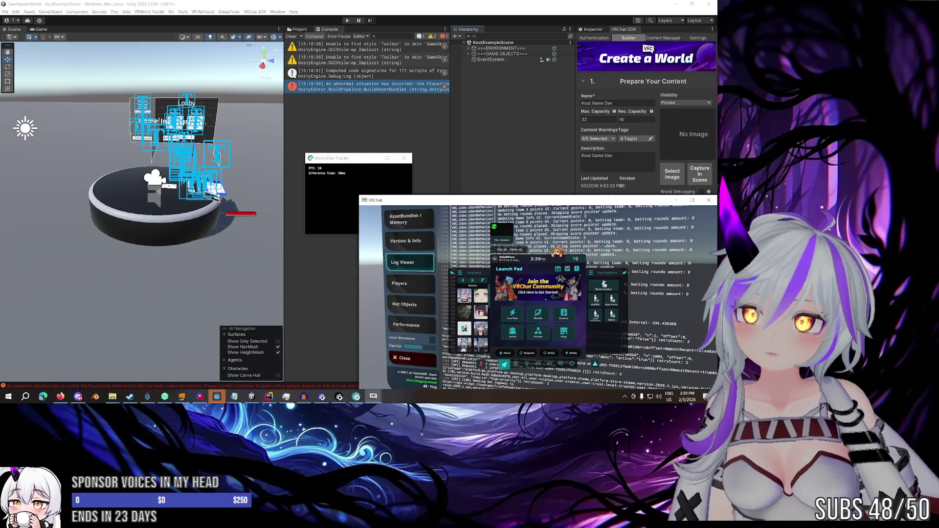
key("Escape")
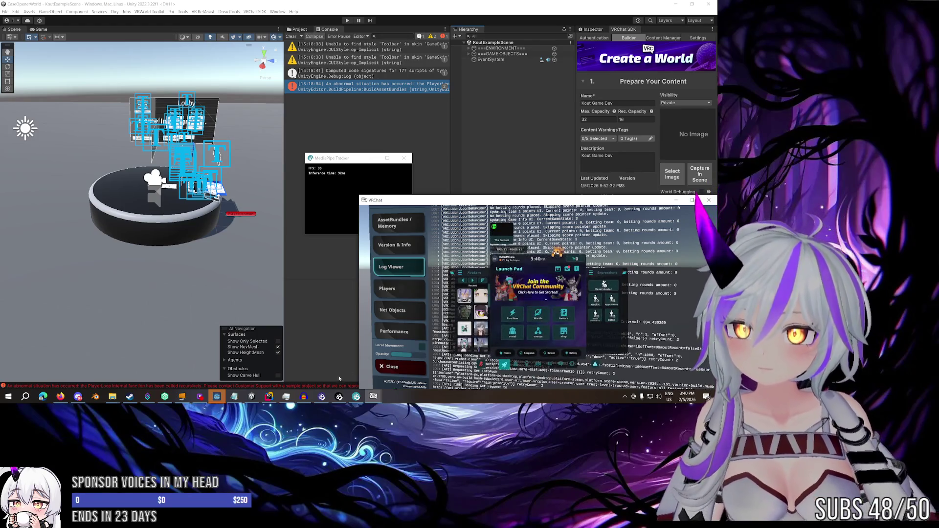
Search the project for 'No Betting Rounds' and open the match in TeamPointsUI.cs
left_click(269, 396)
left_click(432, 96)
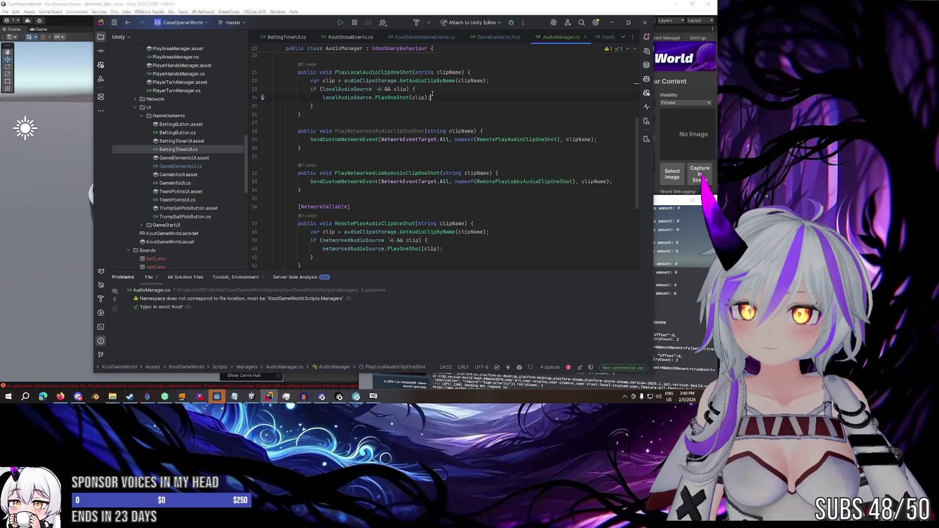
key("ctrl+shift+f")
type("No B")
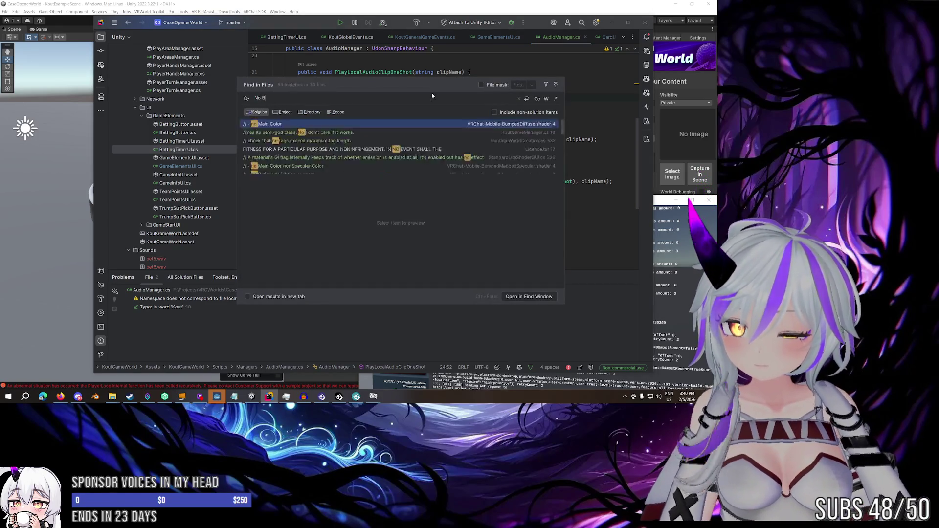
type("etting Rounds")
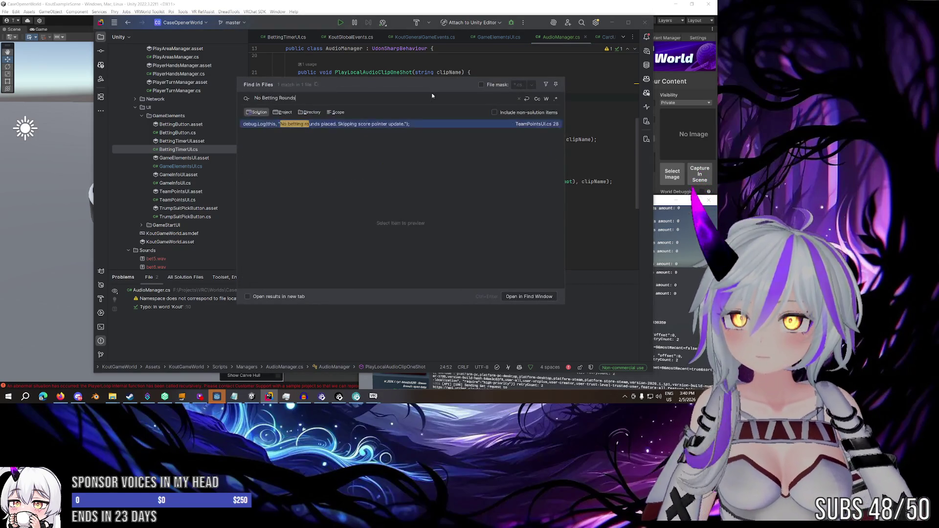
double_click(411, 122)
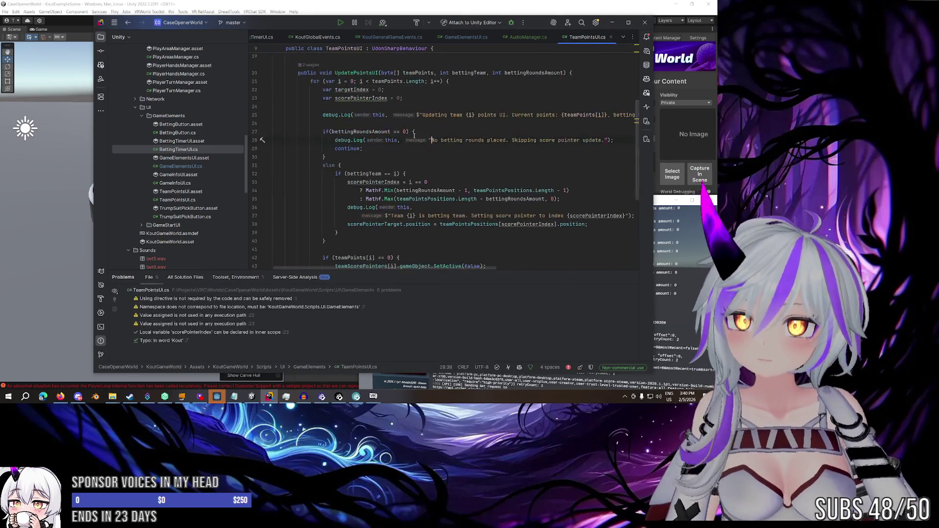
Highlight the bettingRoundsAmount uses and list where UpdatePointsUI is called
scroll(413, 135, "up", 1)
left_click(347, 98)
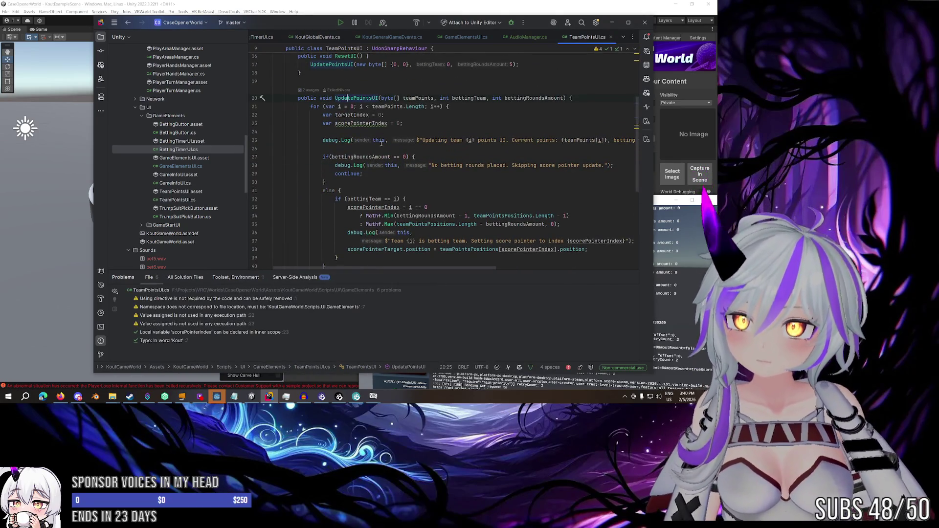
left_click(375, 156)
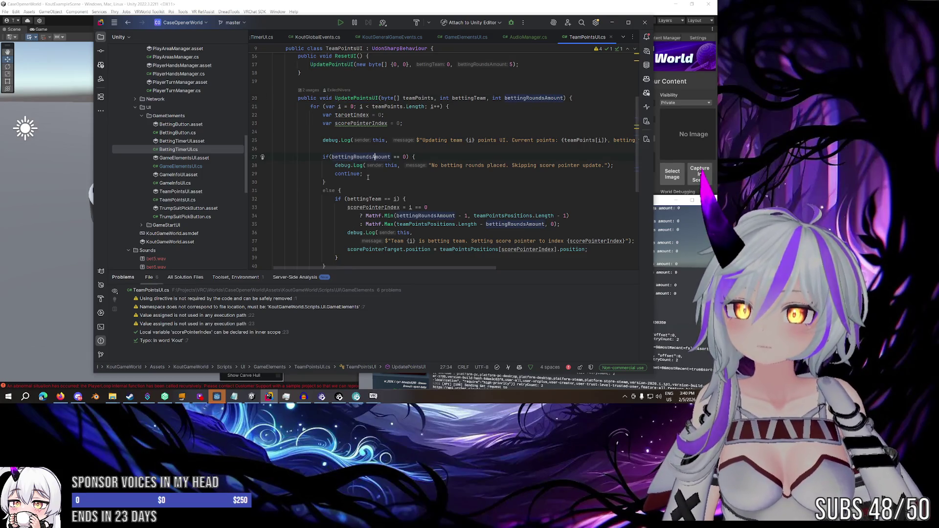
key("Up")
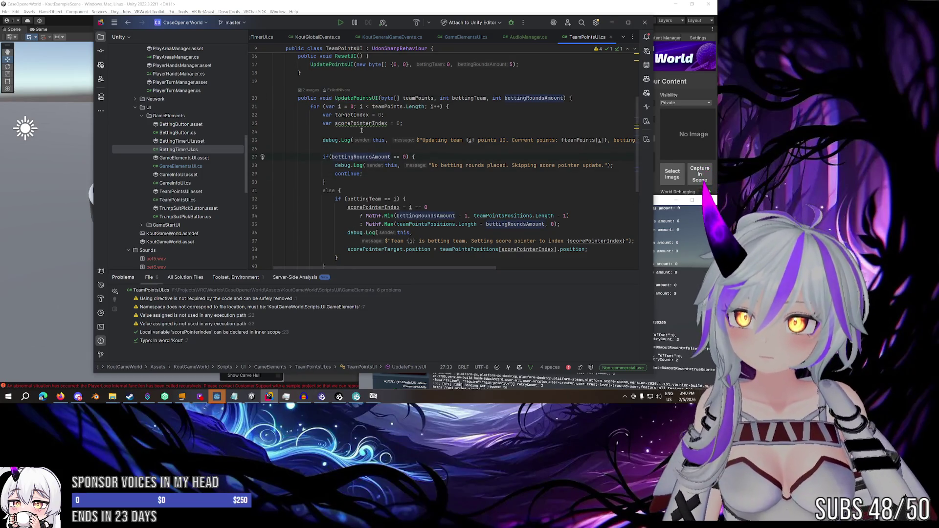
scroll(342, 110, "up", 2)
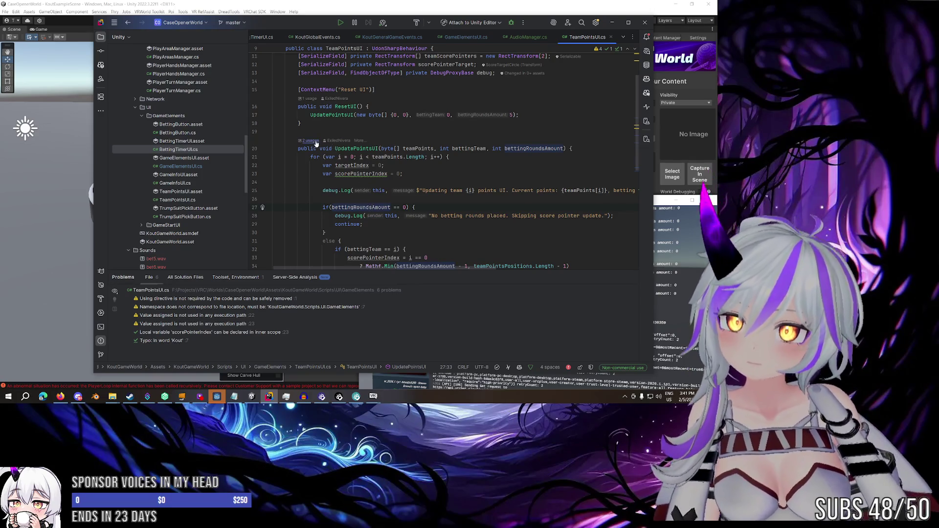
left_click(342, 149, "ctrl")
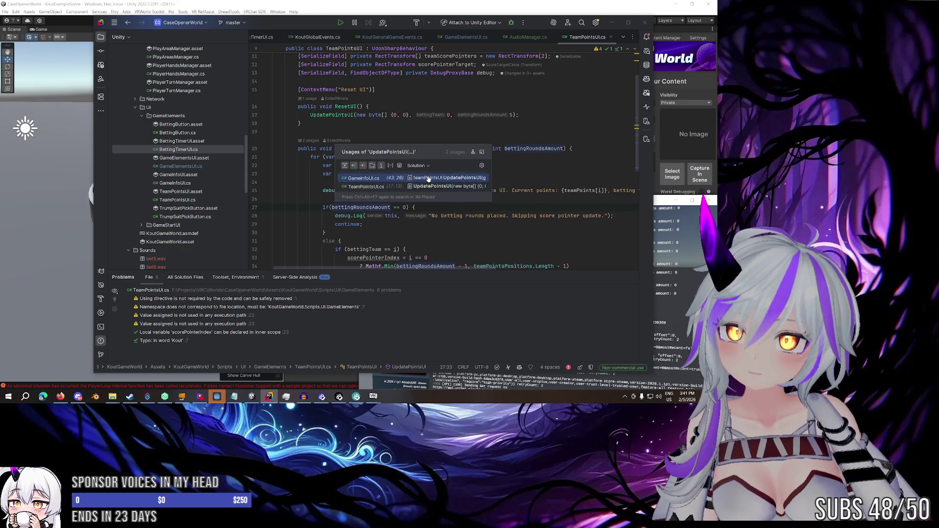
Follow the GameInfoUI.cs usage through UpdateGameInfoUI's subscription to OnGameInfoUpdated's declaration
left_click(396, 178)
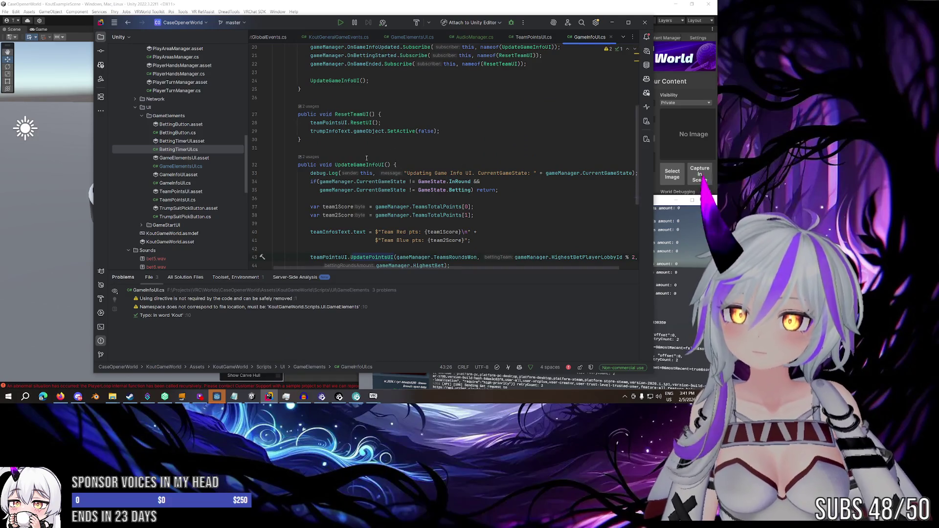
scroll(338, 157, "down", 2)
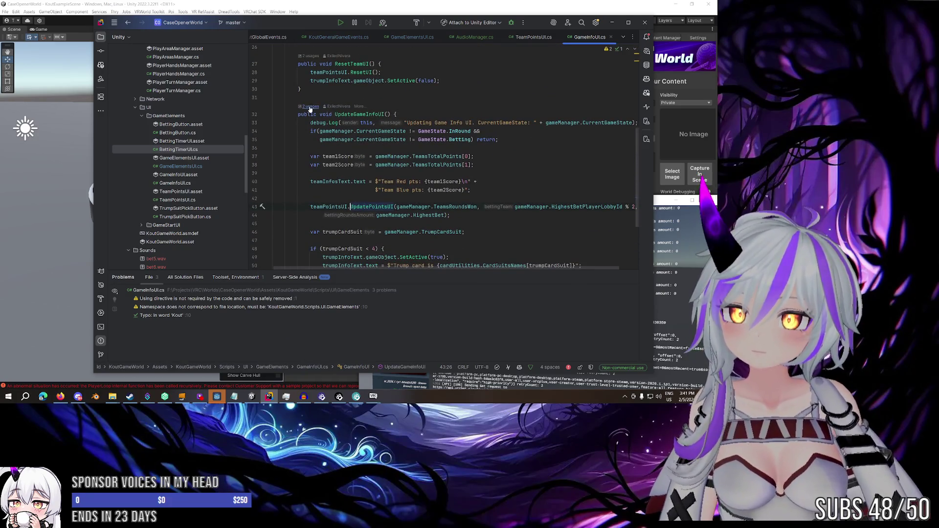
left_click(310, 106)
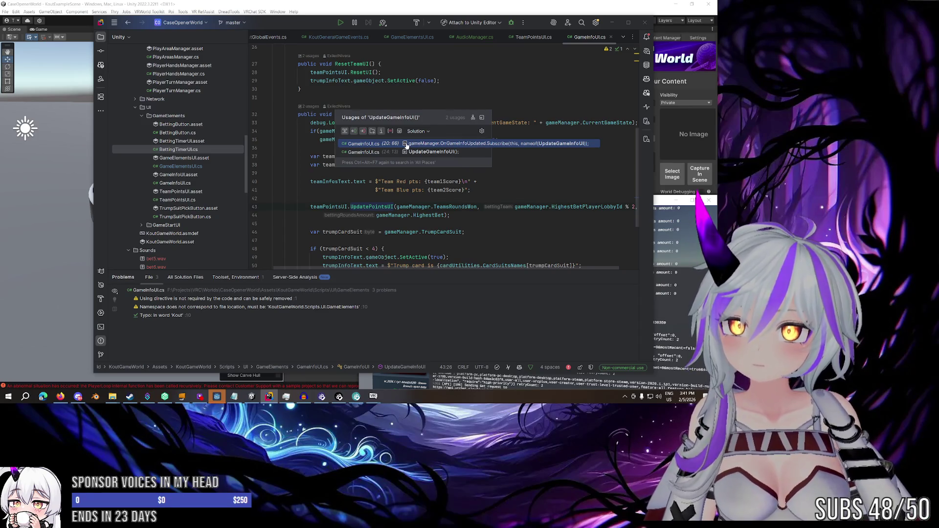
left_click(406, 144)
left_click(366, 123)
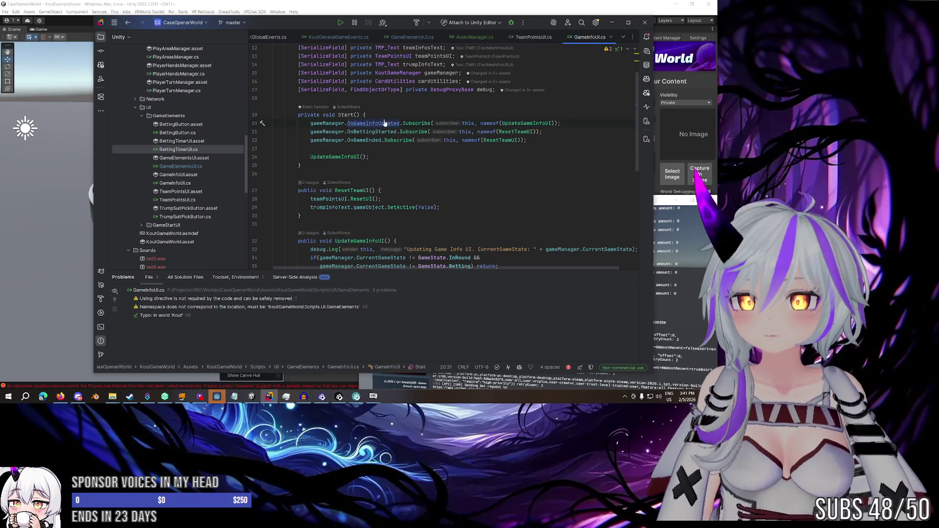
left_click(384, 123, "ctrl")
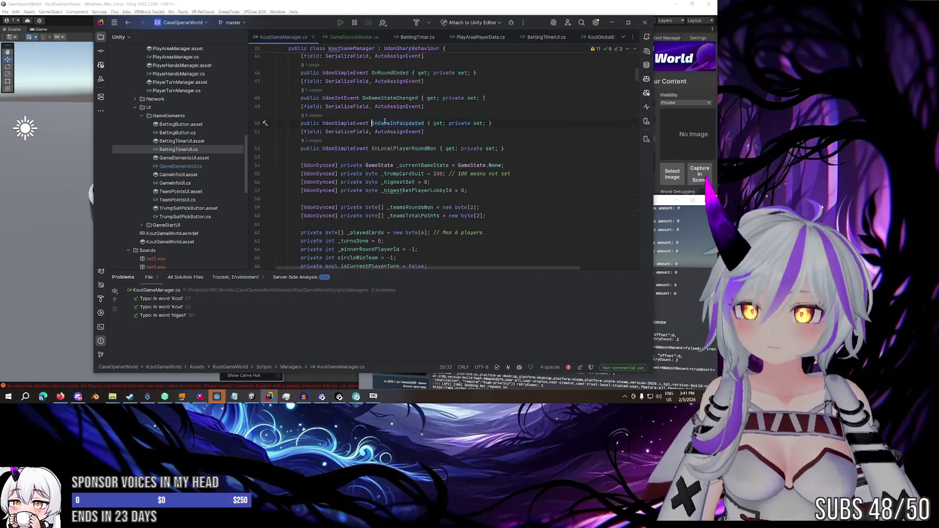
List OnGameInfoUpdated's usages and jump to the Notify() call on line 109
left_click(406, 123, "ctrl")
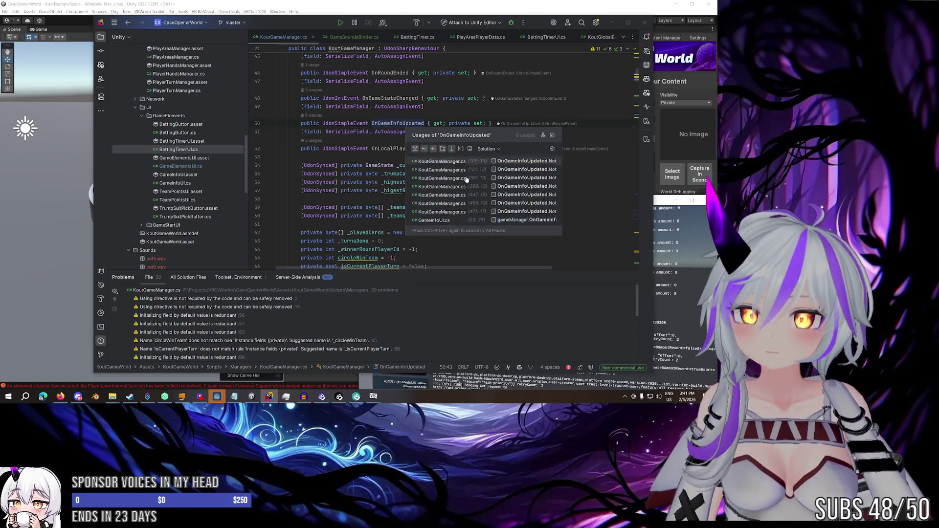
left_click(531, 161)
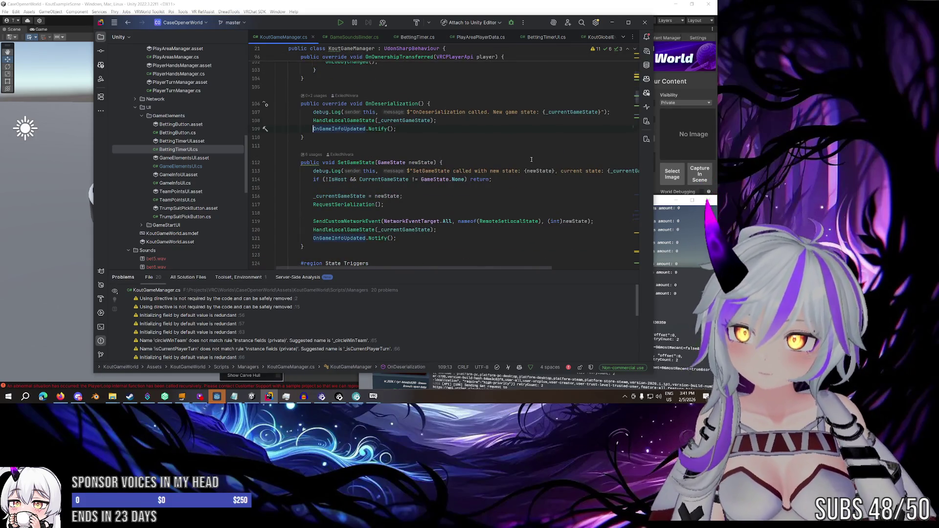
left_click(431, 129)
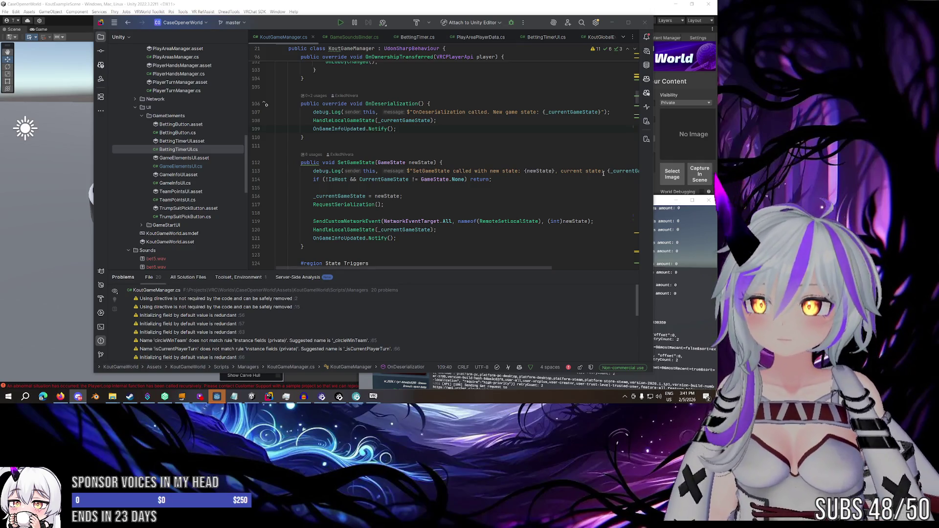
Switch between Rider and other windows, then close Rider and confirm Exit
left_click(316, 24)
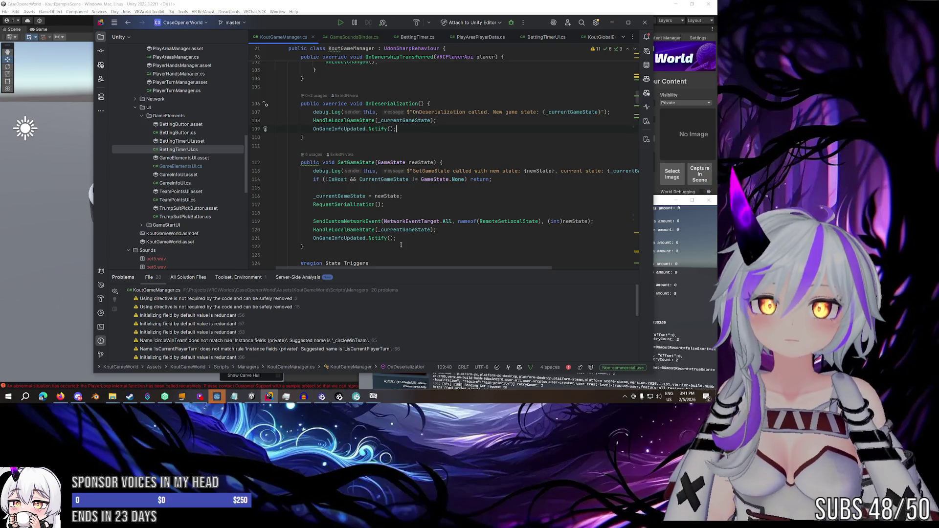
left_click(337, 367)
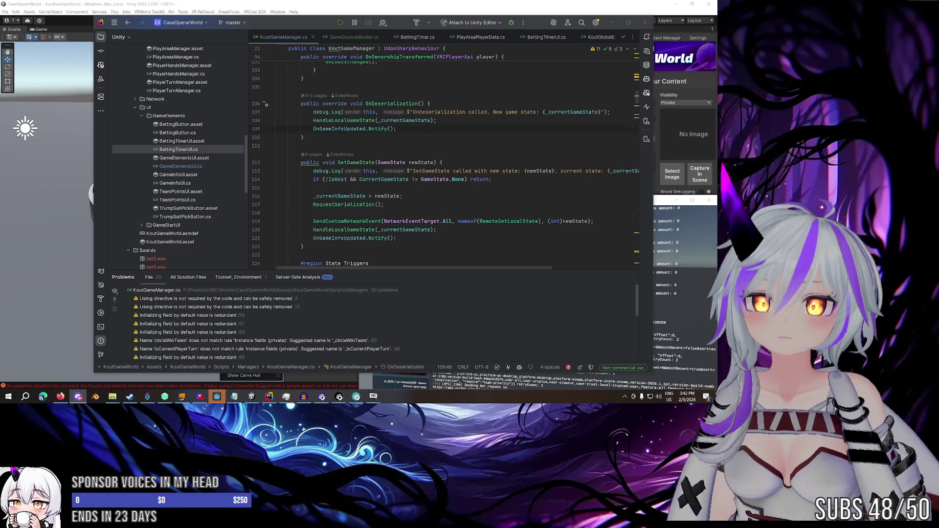
left_click(316, 21)
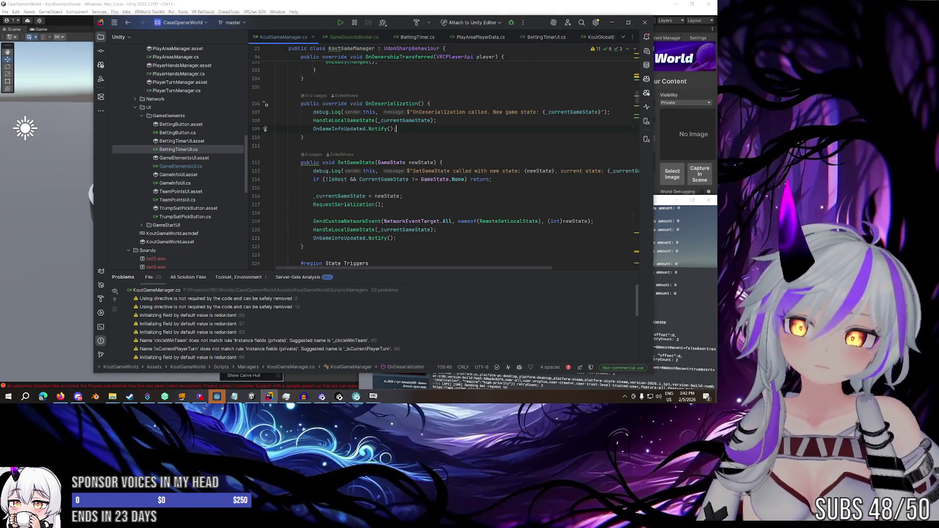
key("alt+Tab")
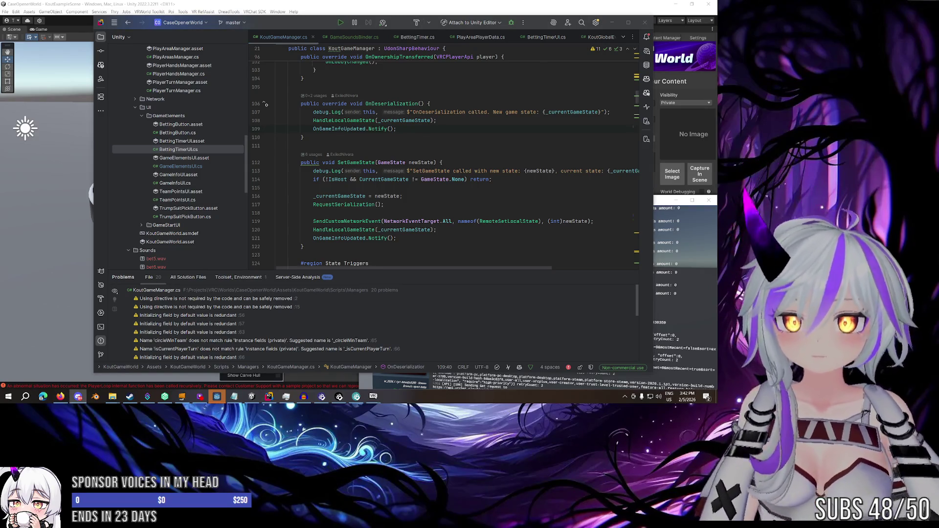
key("alt+Tab")
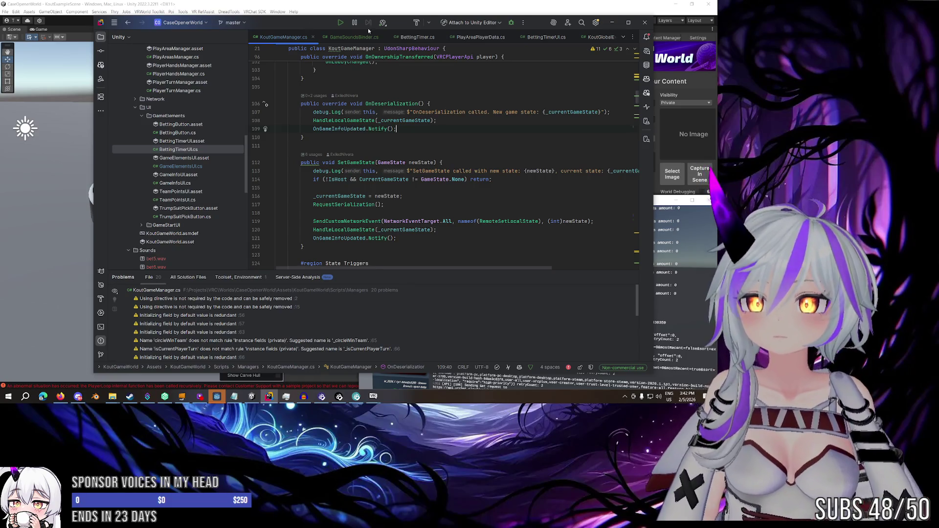
key("alt+Tab")
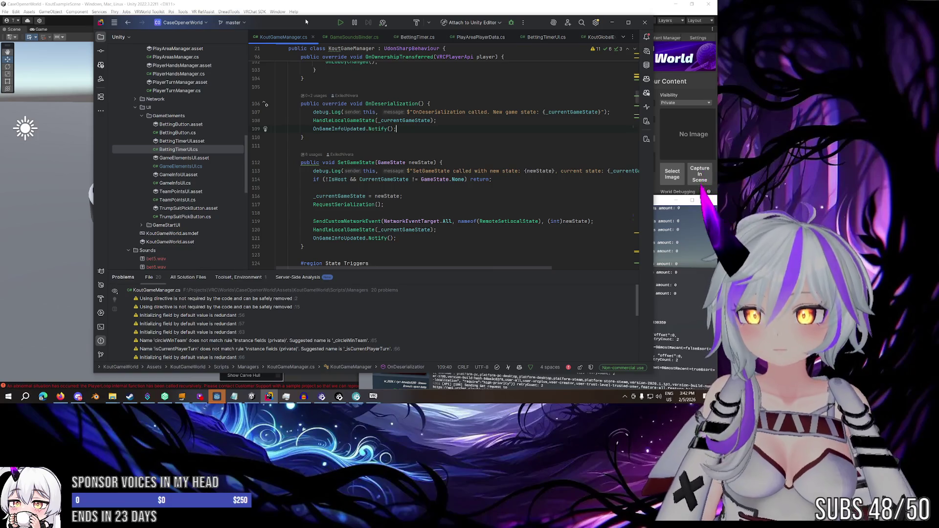
left_click(645, 22)
left_click(382, 214)
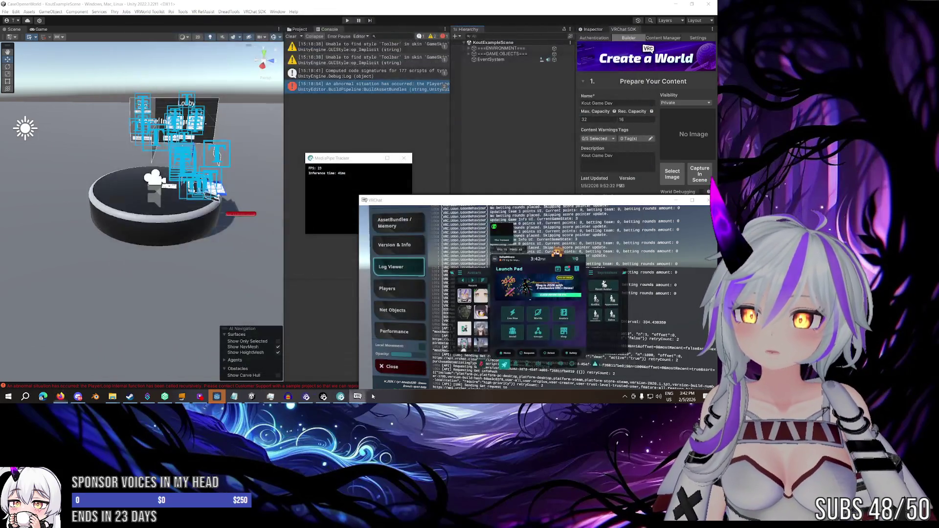
Close the running VRChat client from its taskbar menu and return focus to the Unity editor
right_click(355, 396)
left_click(349, 260)
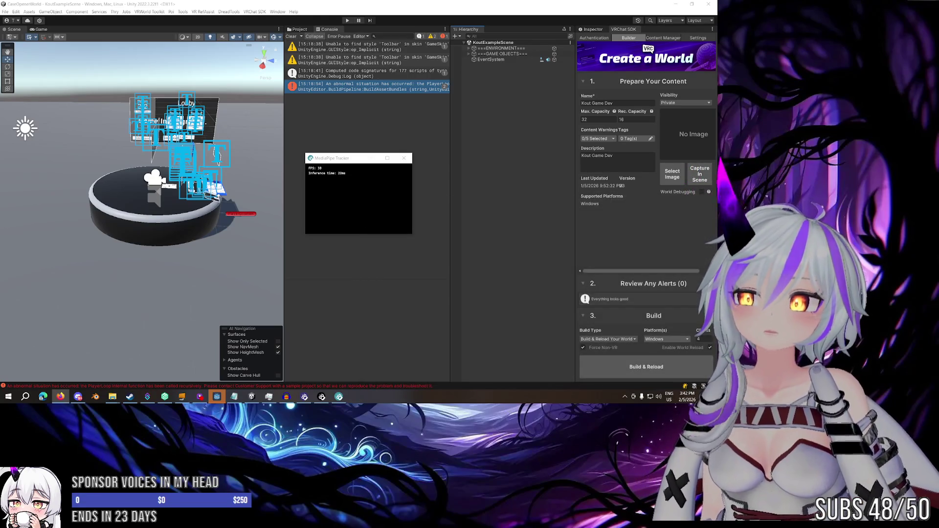
left_click(363, 172)
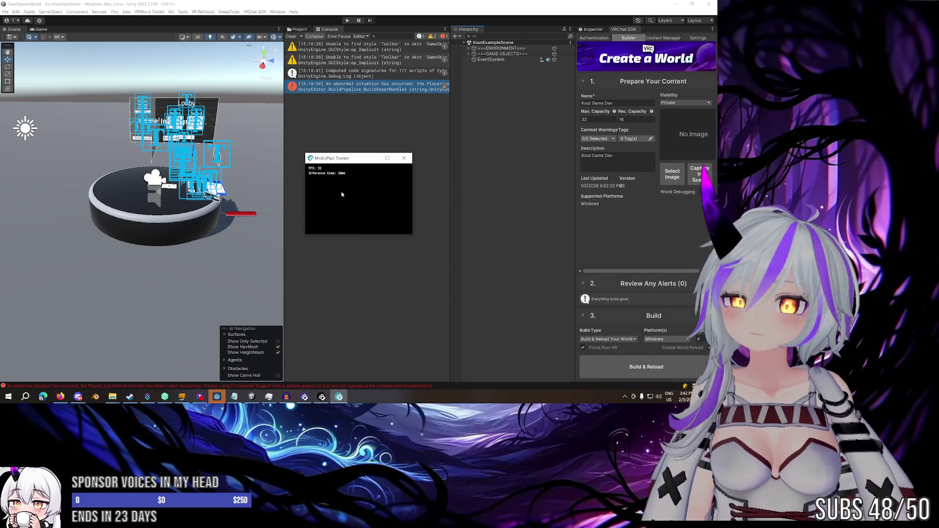
left_click(316, 370)
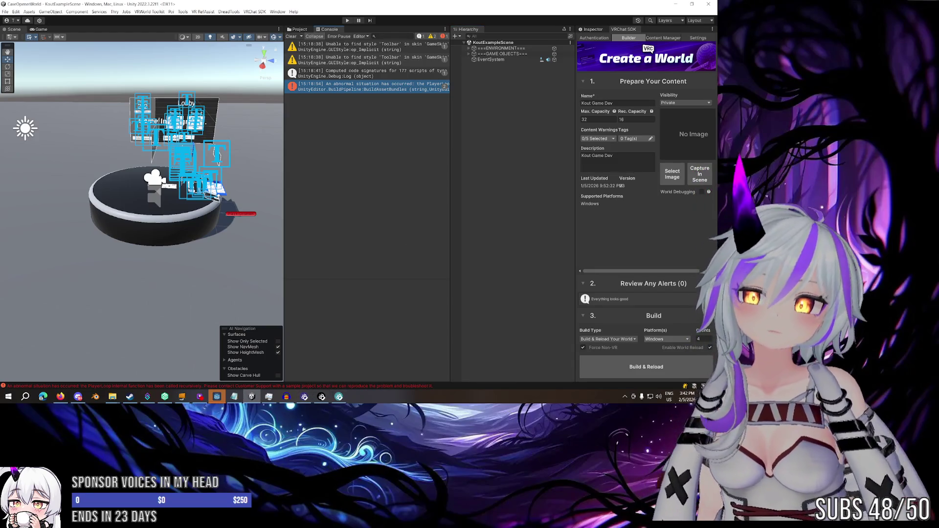